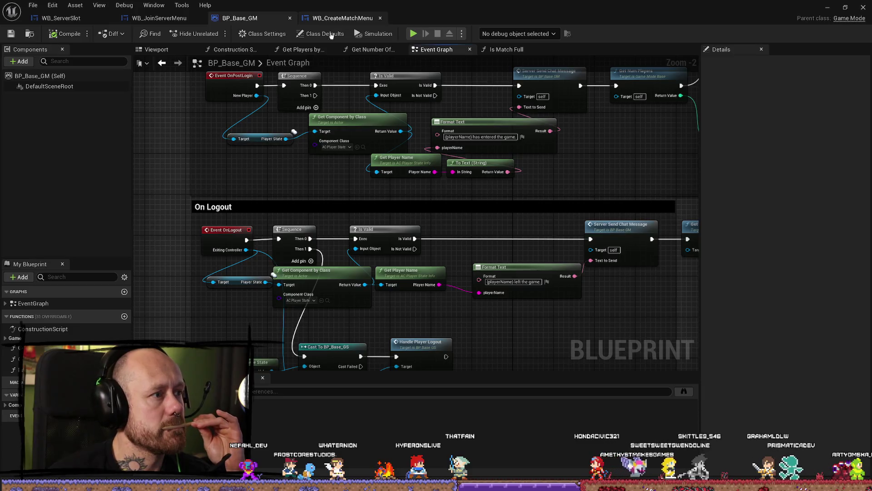
In Get Players by Team, nudge the Team Players and Return Node nodes slightly upward
left_click(297, 50)
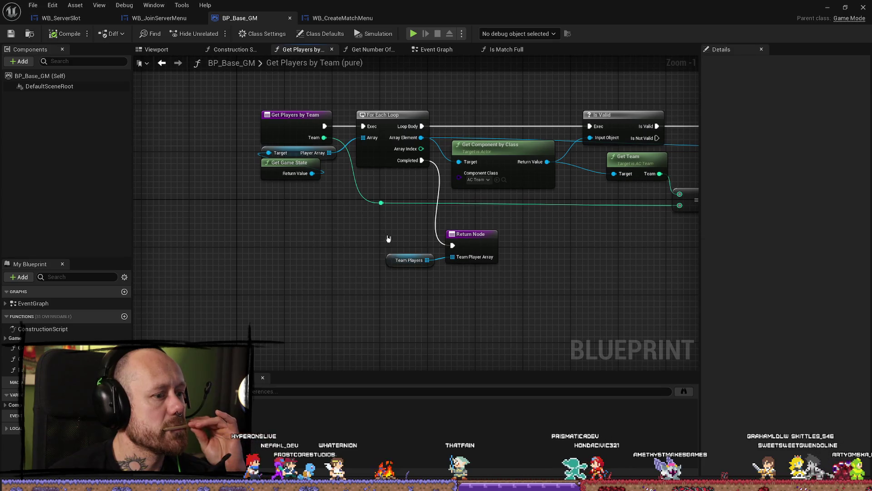
left_click_drag(389, 238, 471, 303)
left_click_drag(472, 245, 472, 233)
left_click(598, 263)
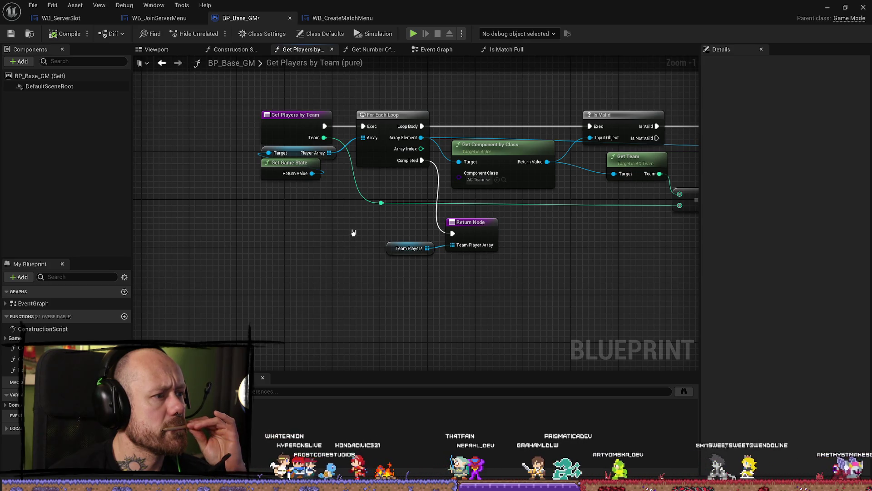
Bring up the WB_ServerSlot blueprint on its Get Server Current Players graph
left_click_drag(353, 233, 302, 230)
mouse_move(400, 230)
left_mouse_down()
mouse_move(448, 230)
mouse_move(507, 211)
left_mouse_up()
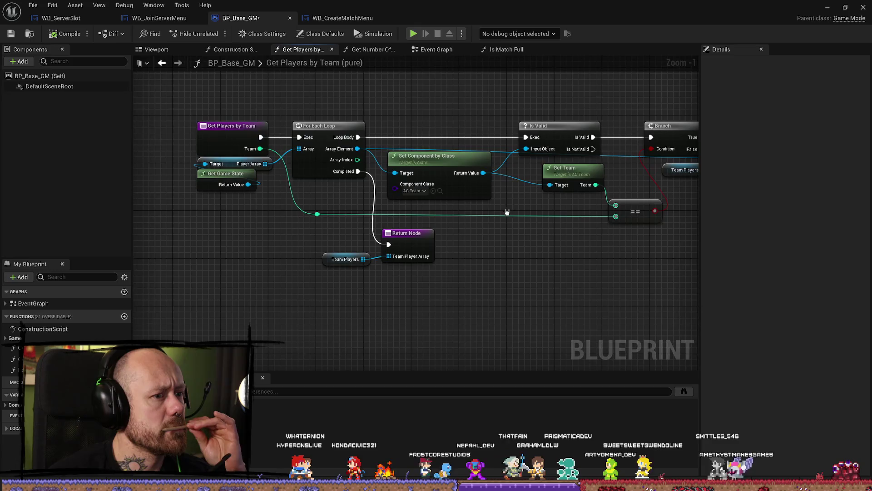
left_click(343, 18)
left_click(61, 18)
Inspect the Get Session Property Int node, then locate WB_JoinServerMenu's Join Server loop nodes
scroll(506, 157, "up", 3)
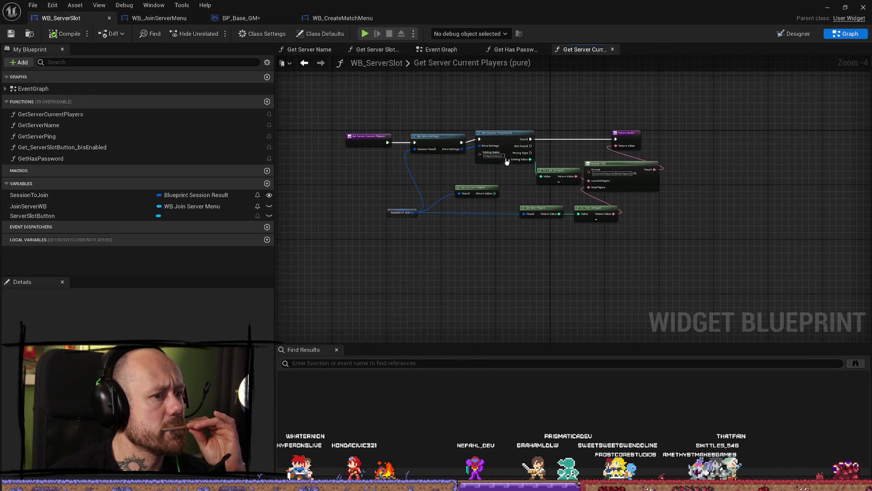
mouse_move(515, 154)
left_mouse_down()
mouse_move(436, 122)
mouse_move(348, 137)
left_mouse_up()
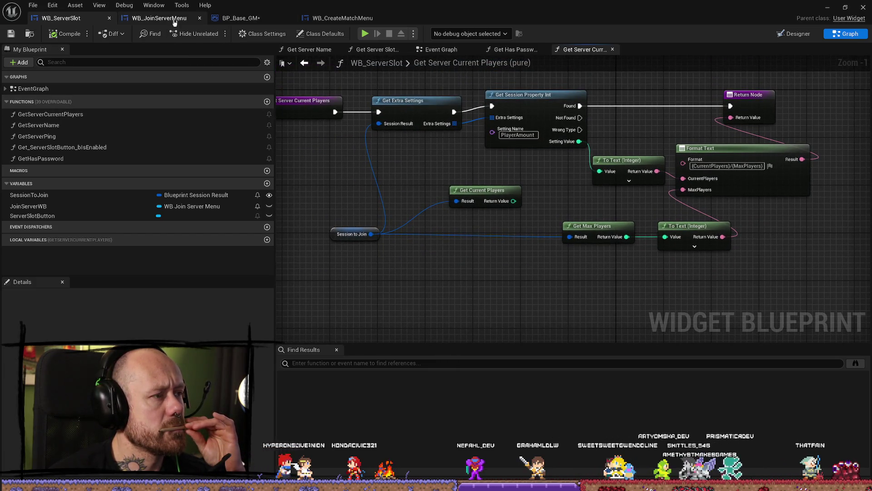
left_click(159, 18)
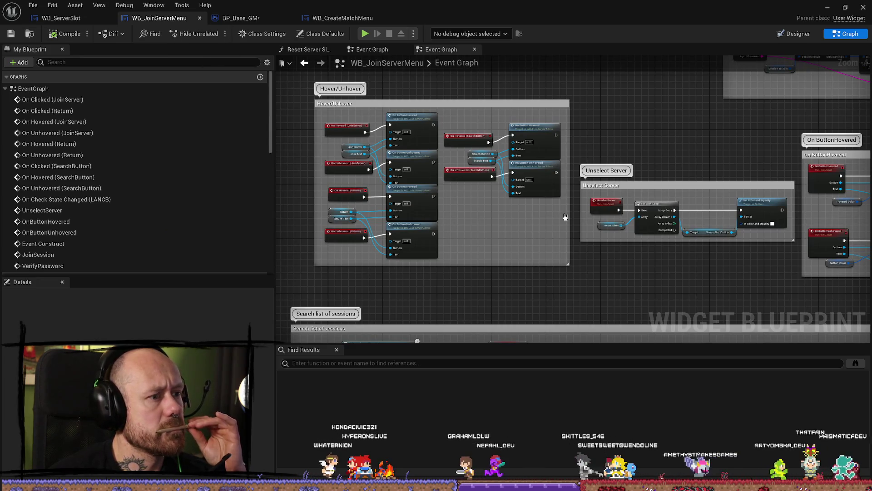
scroll(615, 155, "down", 5)
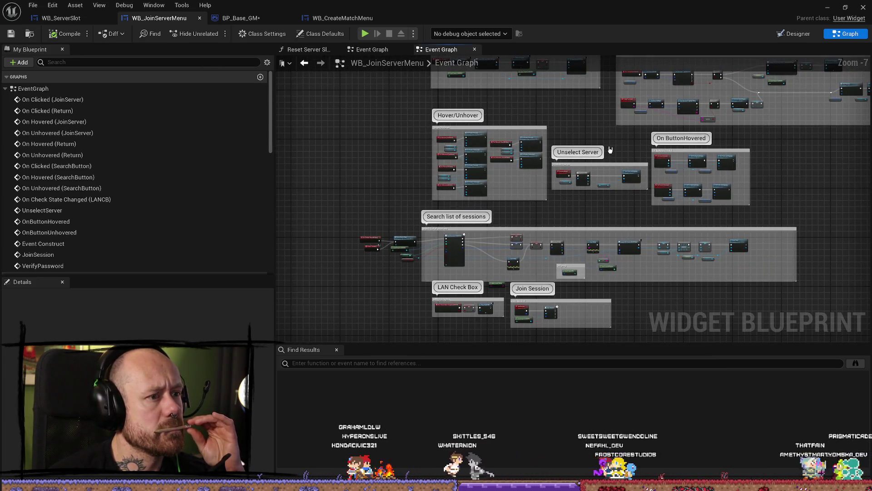
left_click_drag(610, 150, 611, 243)
scroll(629, 242, "up", 3)
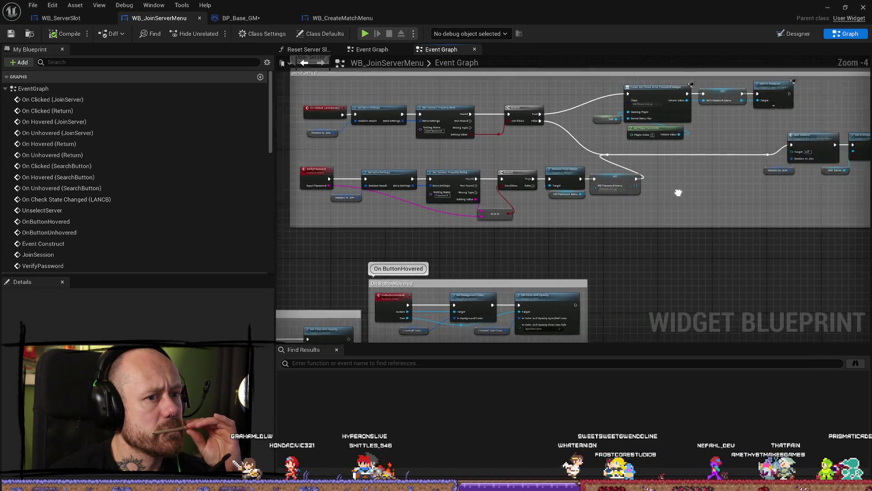
scroll(678, 192, "up", 2)
scroll(632, 229, "down", 4)
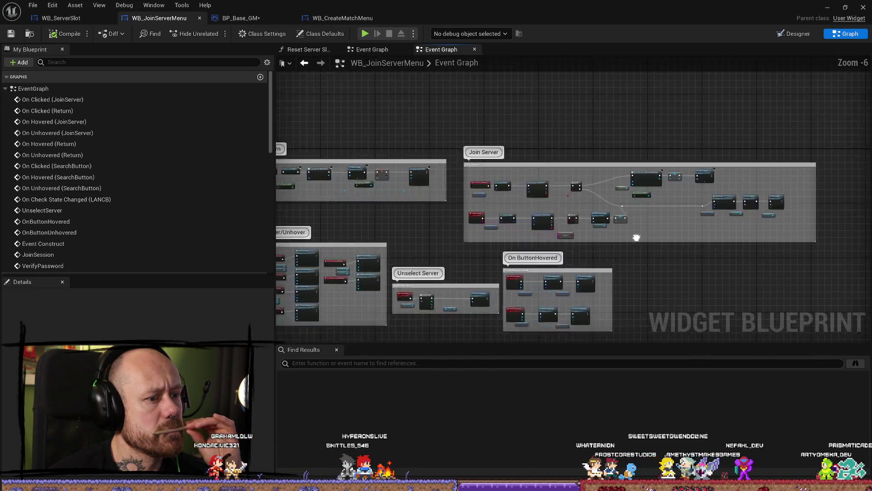
scroll(547, 168, "up", 3)
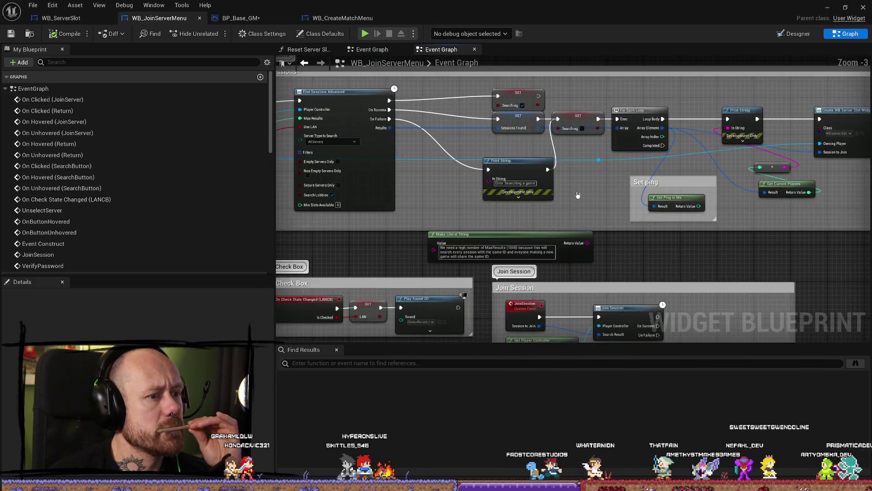
scroll(689, 200, "up", 3)
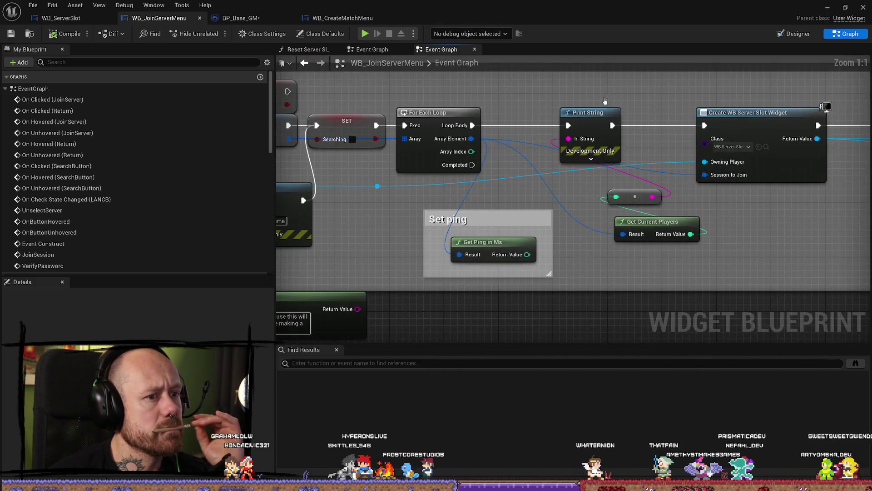
Delete Print String, the reroute and Get Current Players; wire Loop Body into Create WB Server Slot Widget
left_click(579, 123)
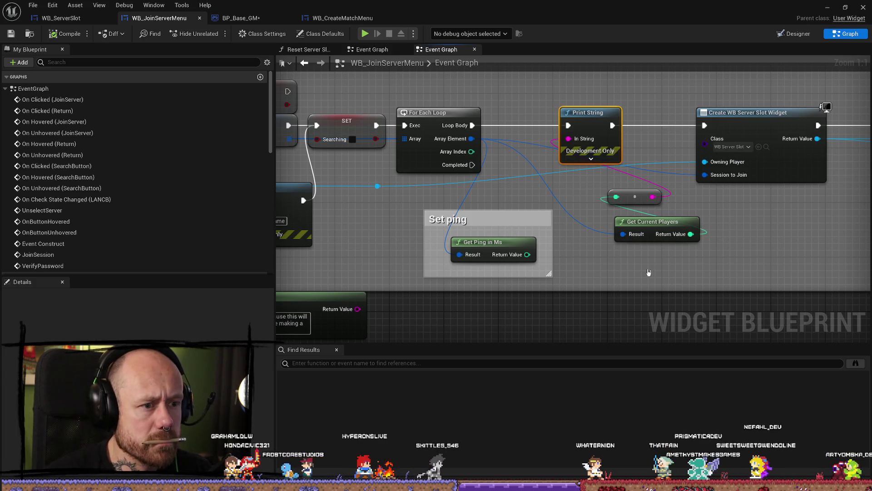
key("Delete")
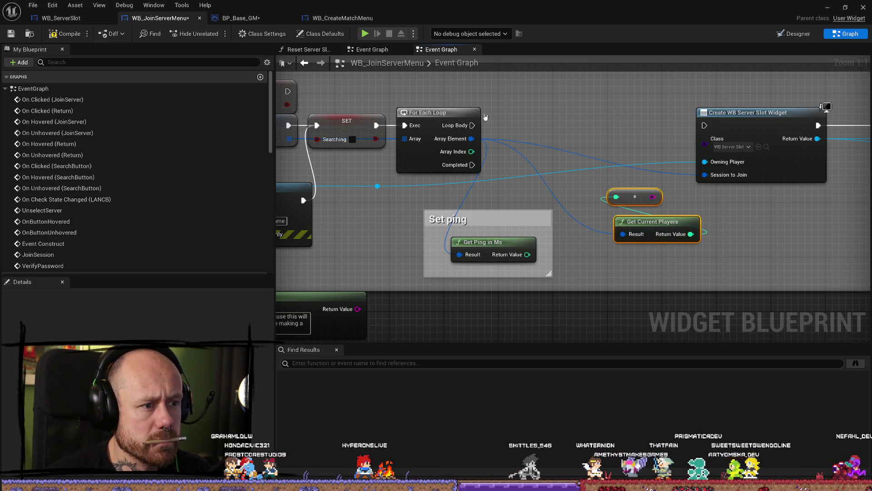
key("Delete")
left_click_drag(472, 125, 705, 126)
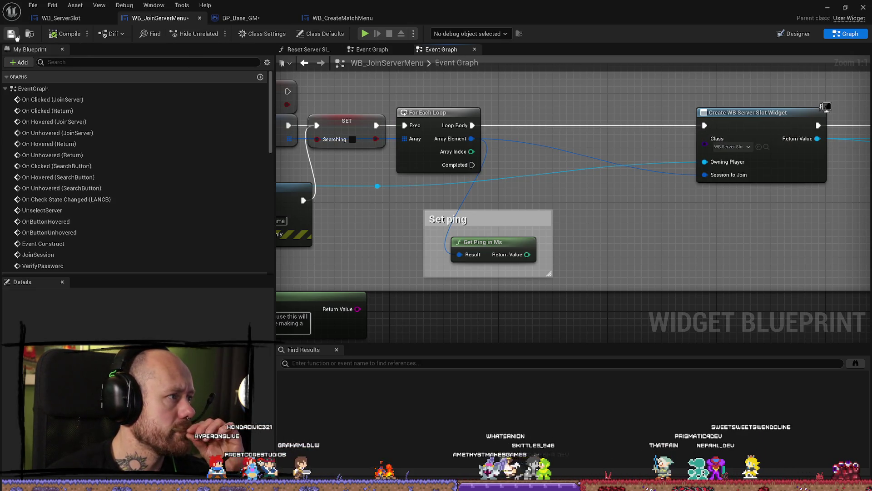
Review the loop's SET, ADD and Add Child nodes, then return to WB_ServerSlot
left_click_drag(699, 230, 518, 229)
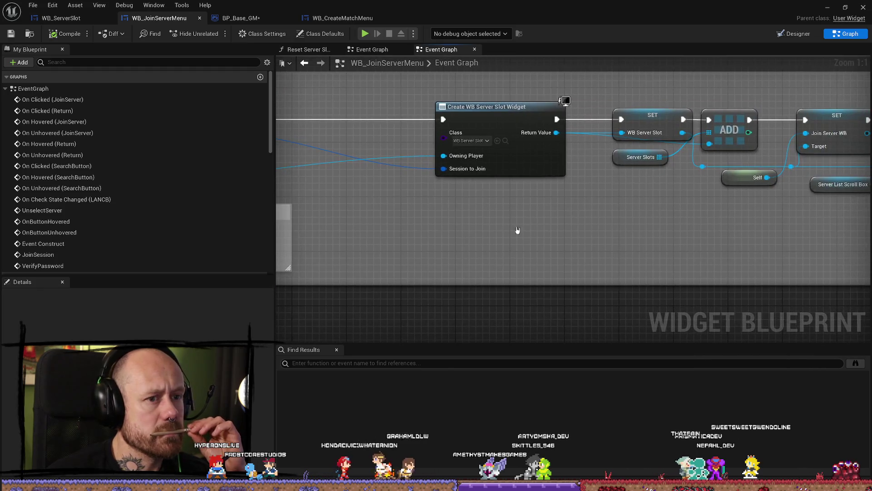
scroll(728, 250, "down", 1)
mouse_move(728, 249)
left_mouse_down()
mouse_move(569, 241)
mouse_move(775, 238)
left_mouse_up()
scroll(775, 237, "down", 1)
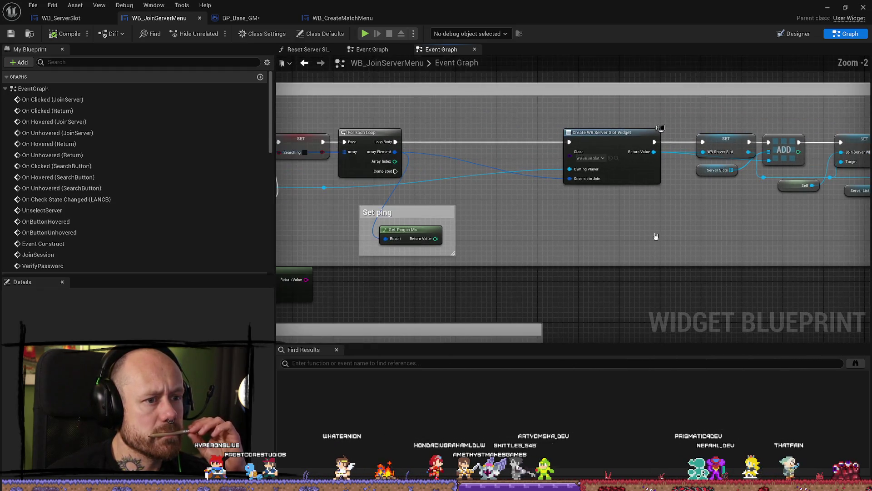
left_click_drag(590, 204, 824, 195)
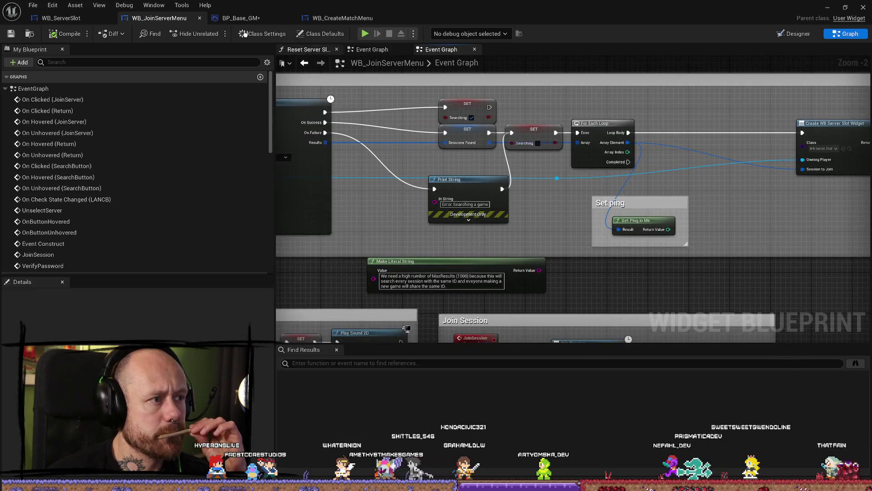
left_click(79, 15)
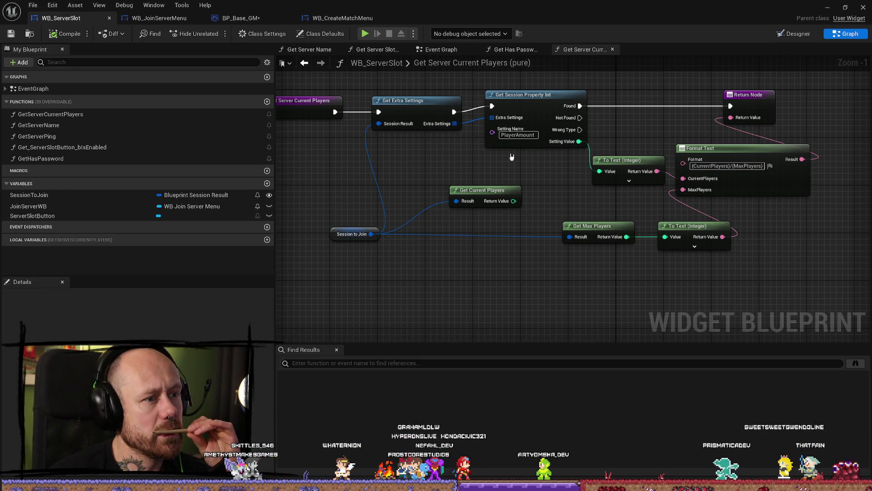
left_click_drag(519, 157, 586, 157)
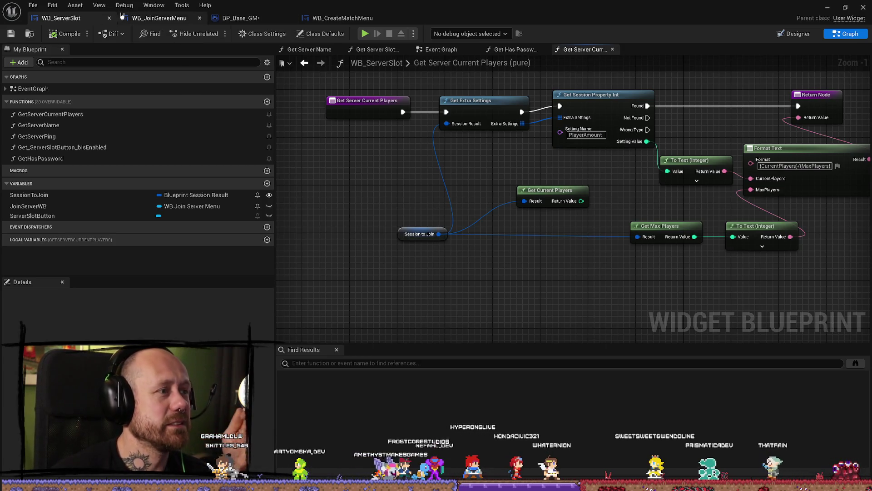
left_click(159, 18)
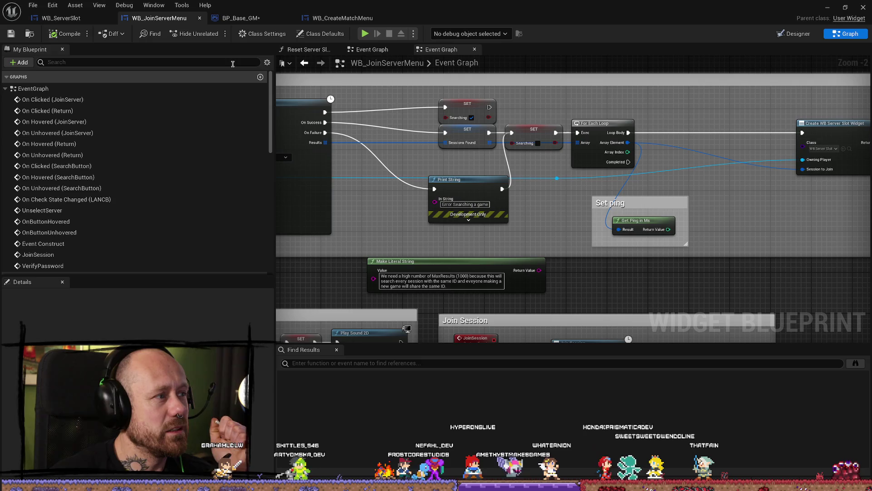
left_click(61, 18)
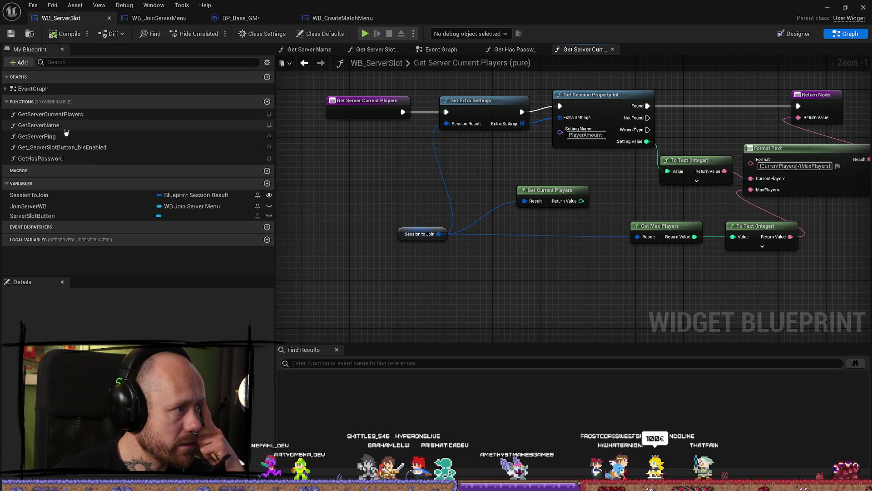
Browse WB_ServerSlot's graphs, settling on the Get Server Slot Button B Is Enabled function
double_click(31, 89)
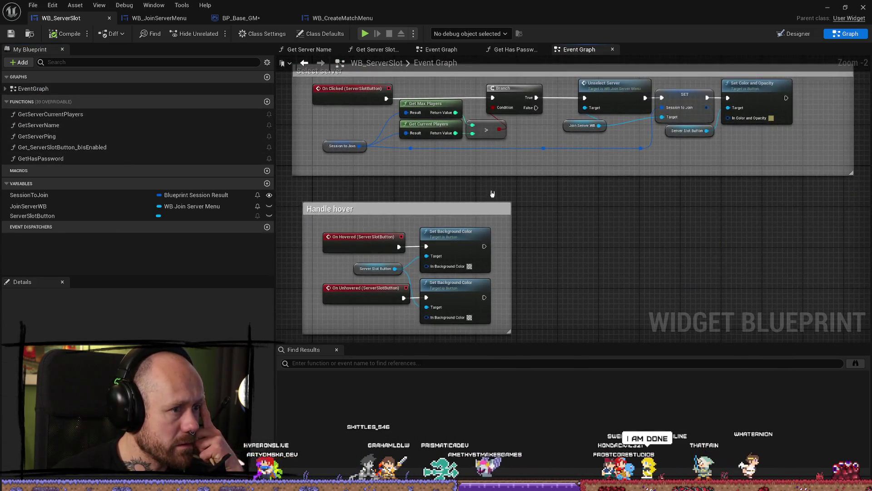
scroll(473, 191, "up", 2)
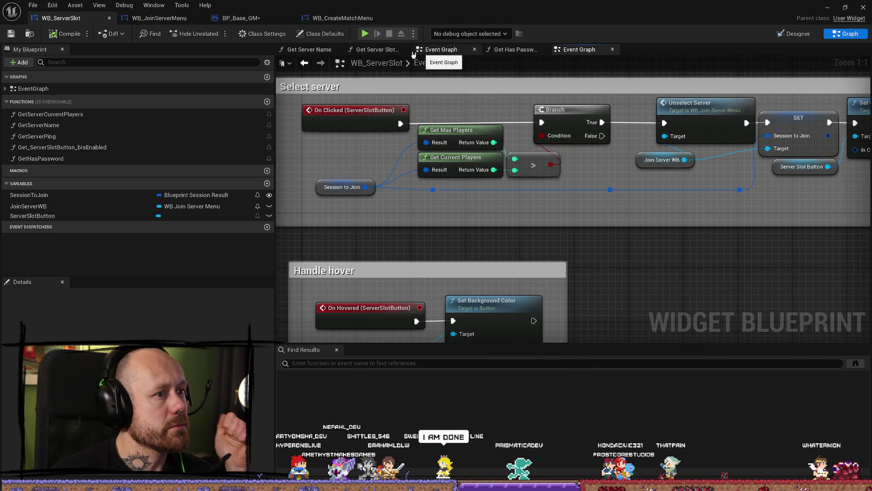
left_click(382, 52)
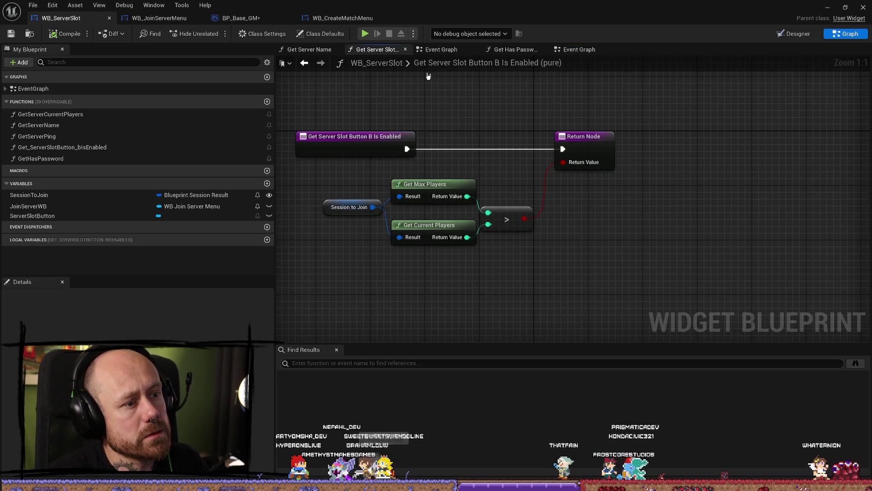
left_click(586, 53)
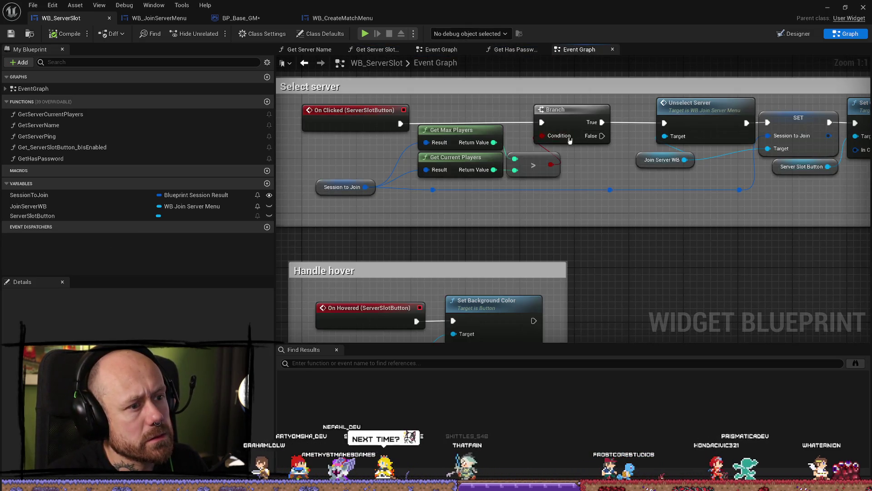
left_click(310, 51)
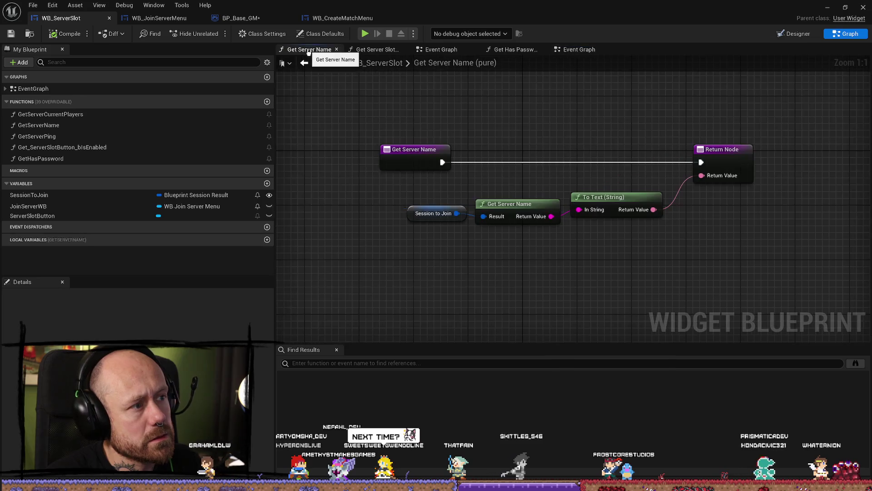
left_click(384, 52)
left_click(423, 51)
left_click(392, 54)
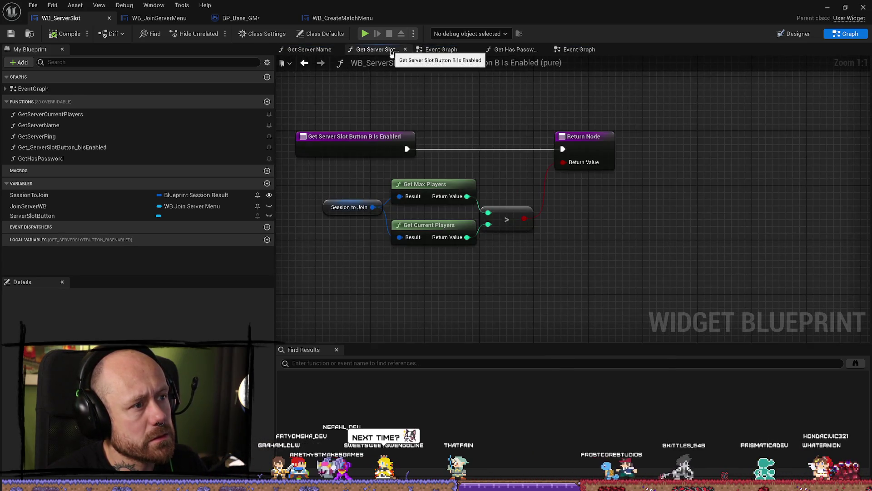
Shift Get Max Players, Session to Join and Get Current Players left, then review Get Has Password
left_click(449, 232)
left_click_drag(565, 262, 602, 241)
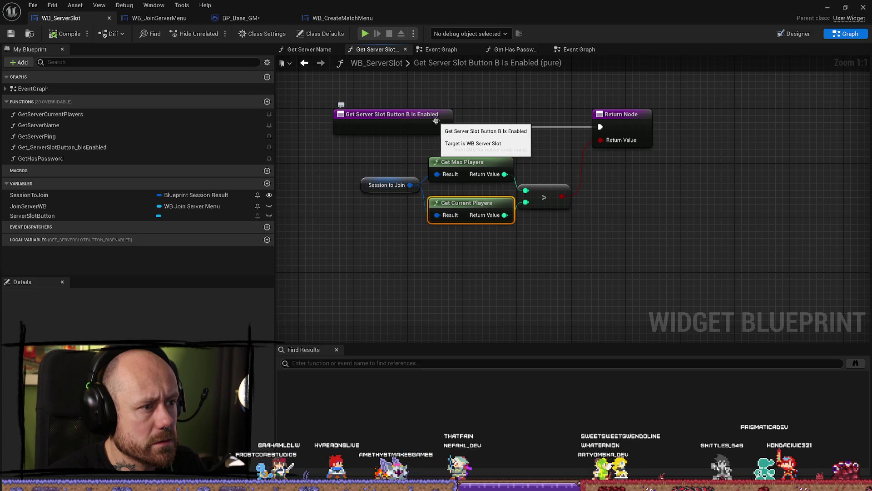
left_click_drag(443, 161, 422, 161)
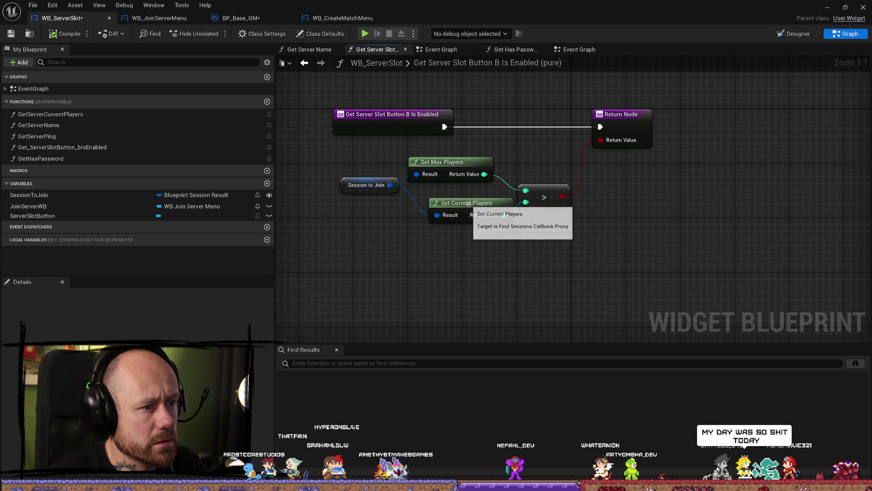
left_click_drag(468, 203, 447, 211)
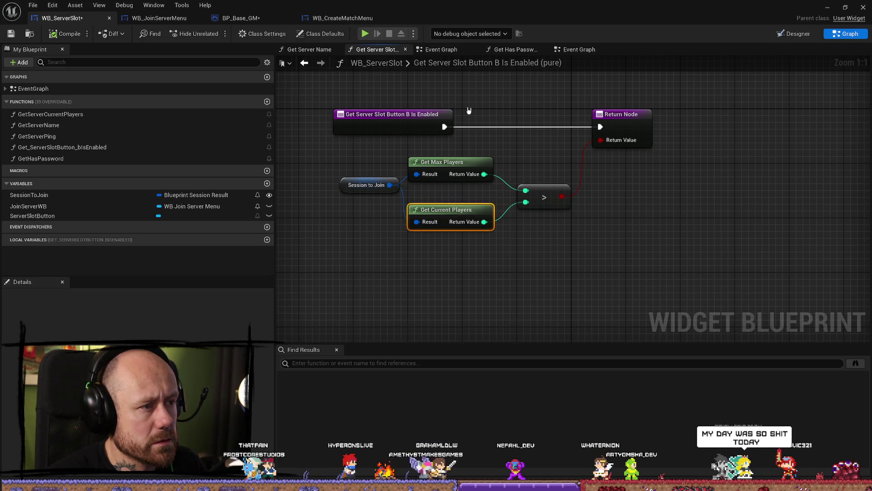
left_click(443, 49)
left_click(551, 50)
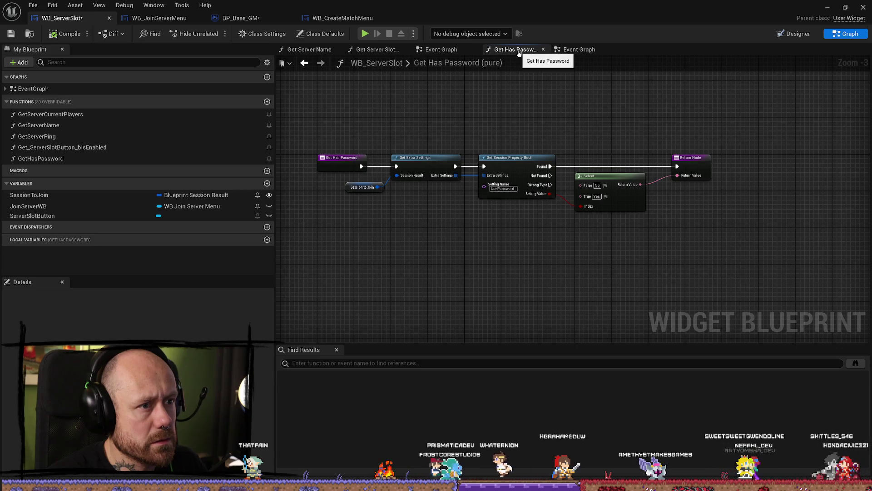
left_click(576, 50)
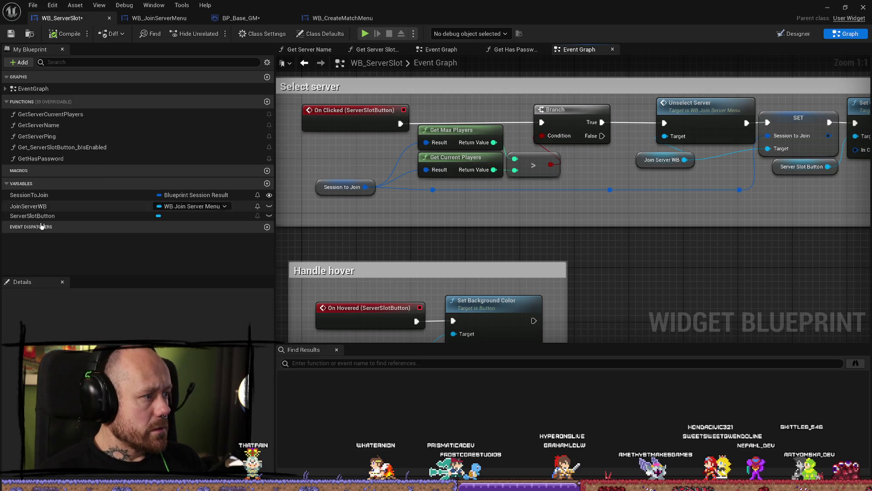
In GetServerCurrentPlayers, nudge Get Current Players left and select Get Extra Settings, Get Session Property Int and To Text
double_click(50, 114)
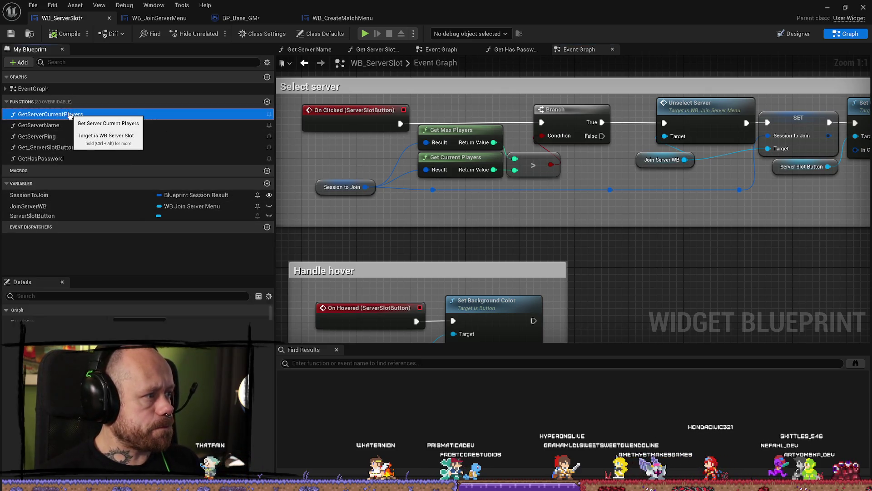
scroll(523, 200, "down", 1)
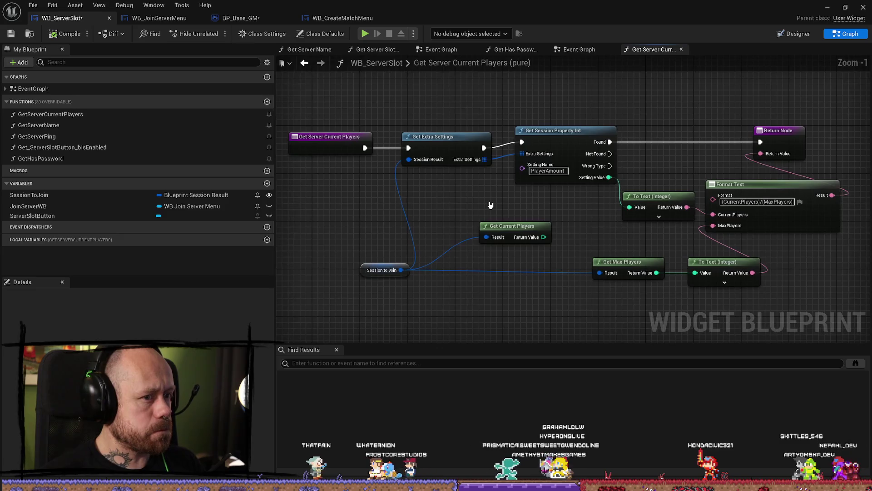
left_click_drag(488, 226, 476, 226)
left_click(388, 217)
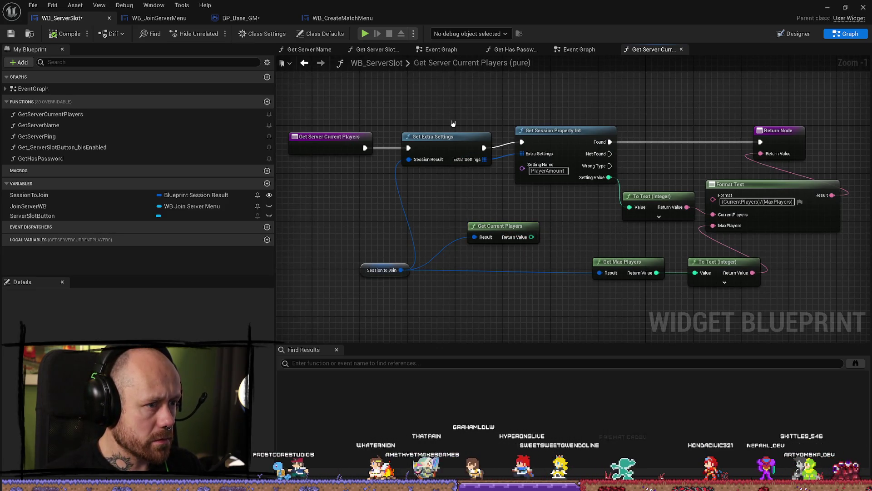
left_click_drag(443, 105, 550, 175)
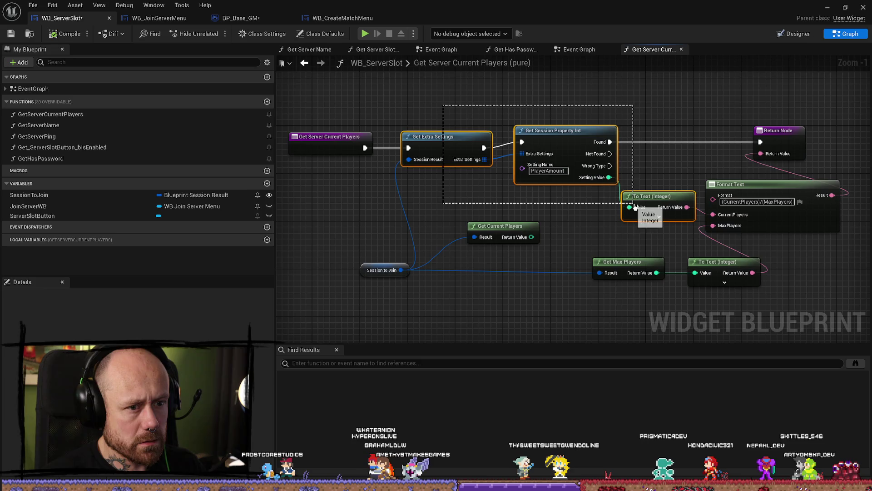
mouse_move(635, 206)
left_mouse_down()
mouse_move(717, 184)
mouse_move(683, 177)
mouse_move(641, 195)
left_mouse_up()
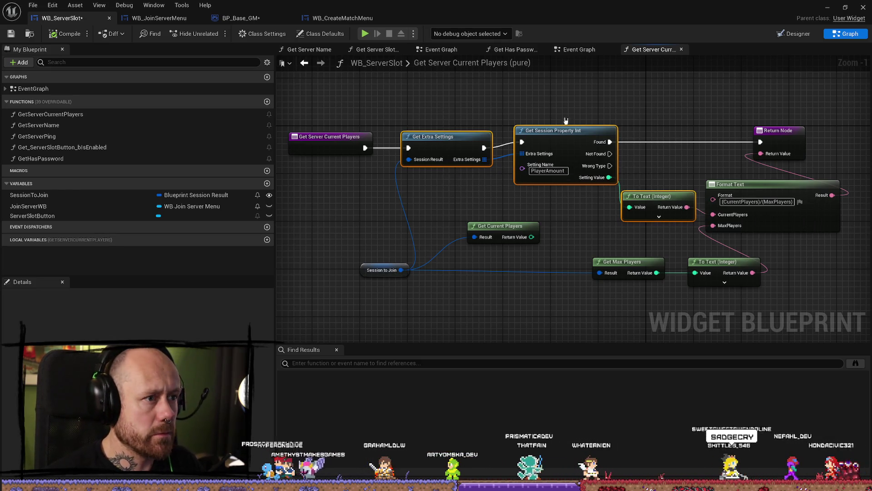
In the Event Graph, enlarge the Select server comment upward and move its nodes up
left_click(580, 51)
scroll(488, 236, "down", 1)
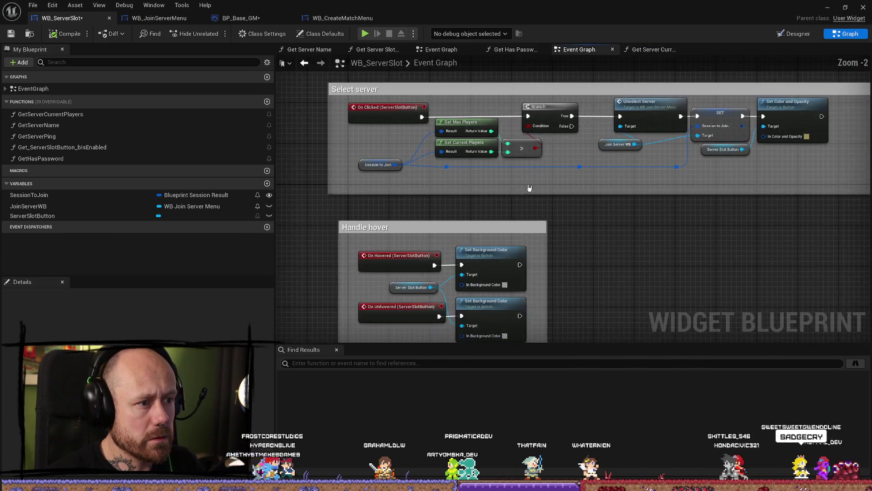
scroll(488, 236, "down", 3)
left_click_drag(496, 170, 496, 123)
mouse_move(652, 218)
left_mouse_down()
mouse_move(441, 179)
mouse_move(414, 158)
left_mouse_up()
left_click(471, 218)
Paste the player-count nodes, move On Clicked left, and stretch the comment to enclose it
scroll(494, 208, "up", 3)
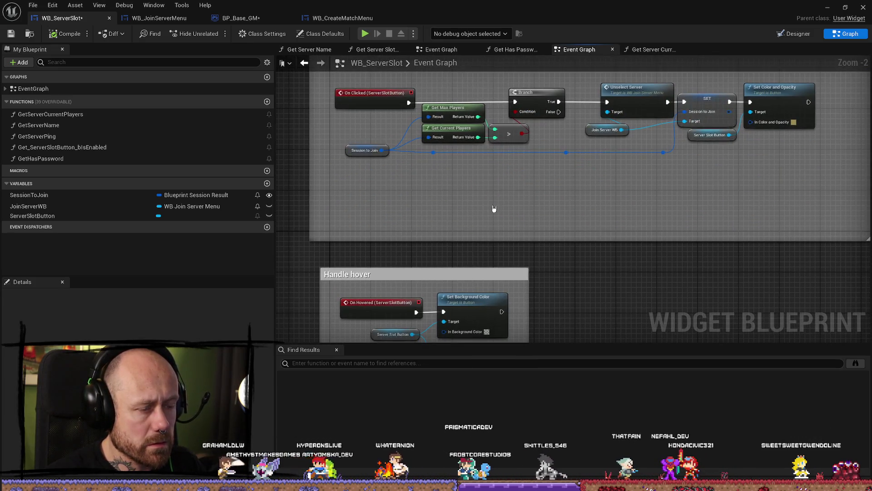
key("ctrl+v")
scroll(456, 196, "up", 2)
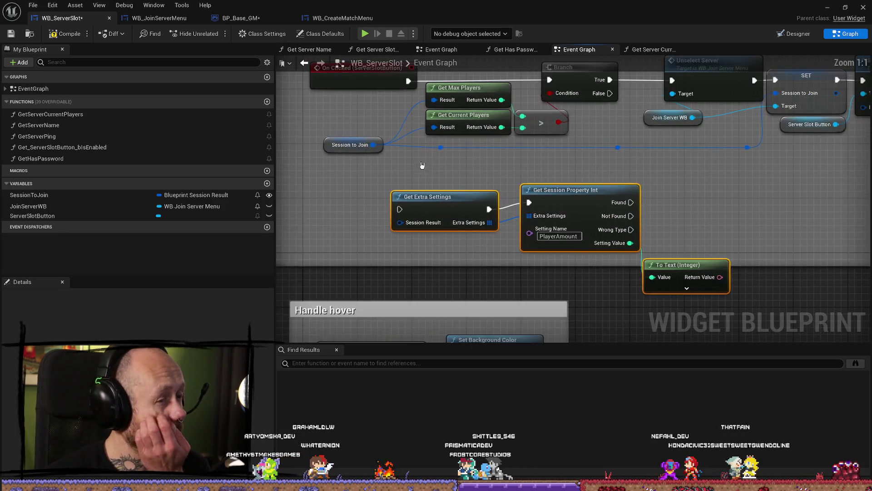
left_click_drag(614, 203, 623, 223)
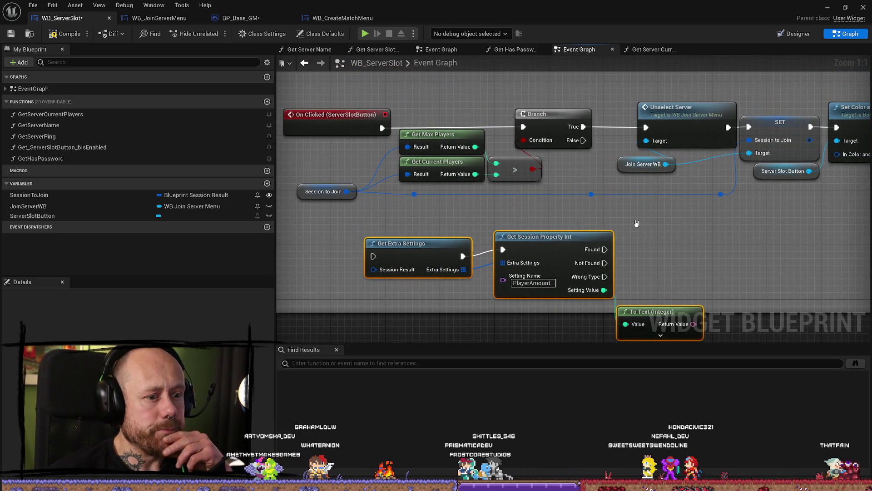
left_click(637, 223)
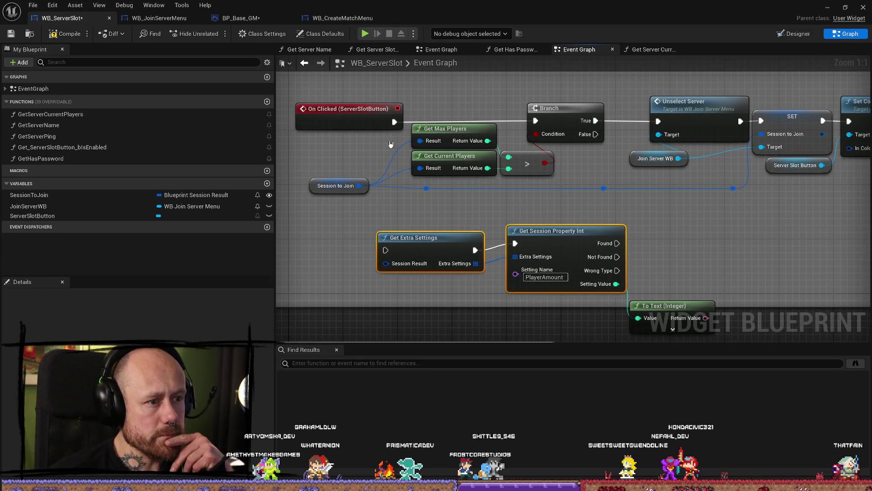
scroll(390, 144, "down", 2)
mouse_move(509, 146)
left_mouse_down()
mouse_move(388, 161)
mouse_move(362, 142)
left_mouse_up()
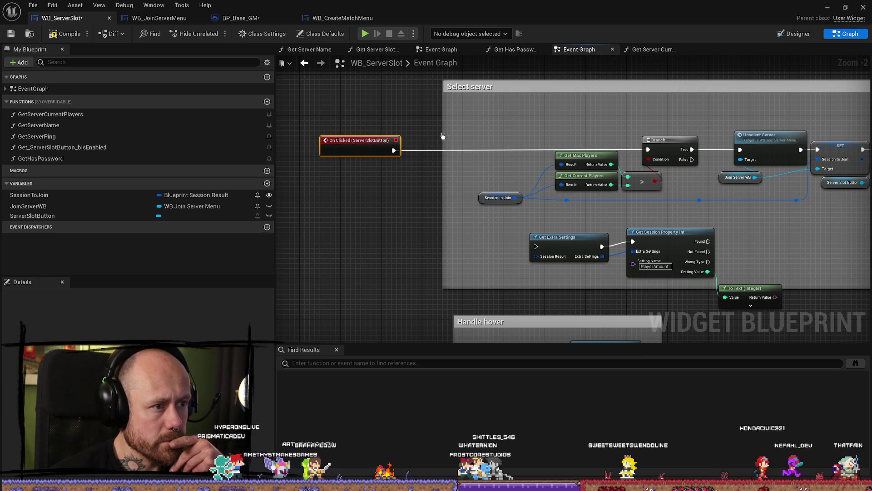
left_click_drag(443, 135, 275, 136)
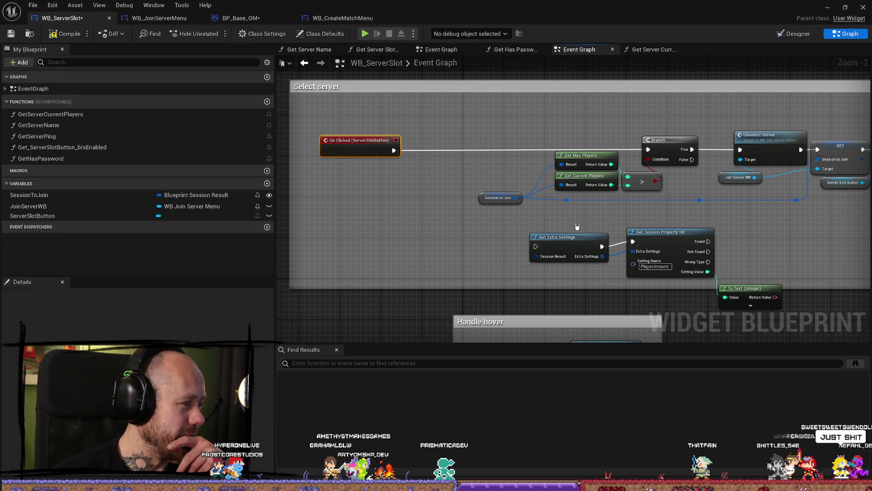
Place the pasted nodes above Get Max Players and wire On Clicked's execution into Get Extra Settings
left_click_drag(617, 278, 585, 297)
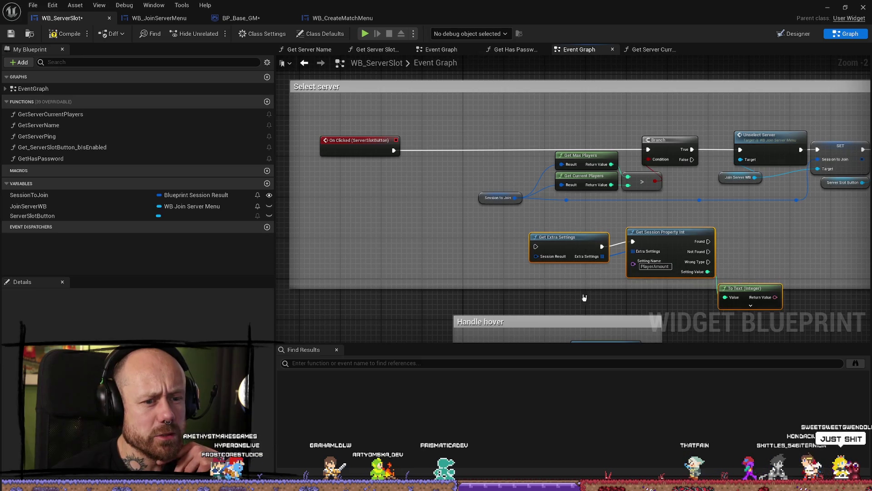
mouse_move(760, 289)
left_mouse_down()
mouse_move(607, 218)
mouse_move(627, 177)
left_mouse_up()
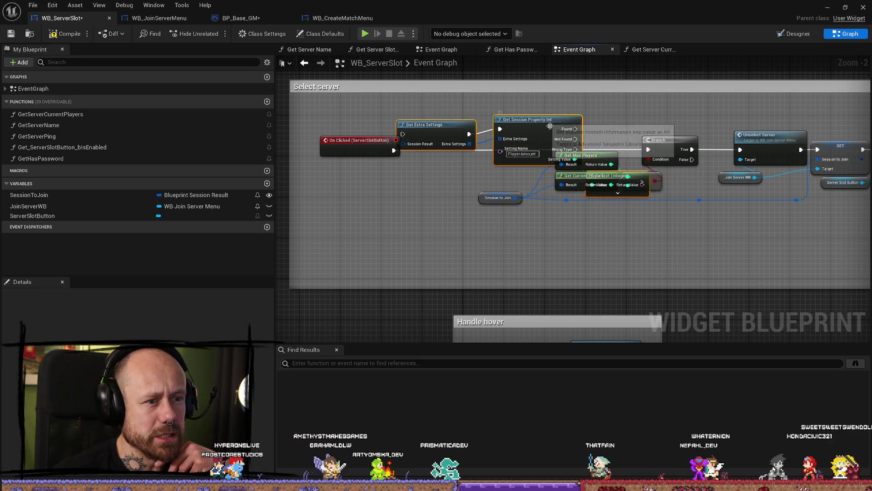
scroll(522, 191, "up", 2)
left_click_drag(526, 191, 527, 127)
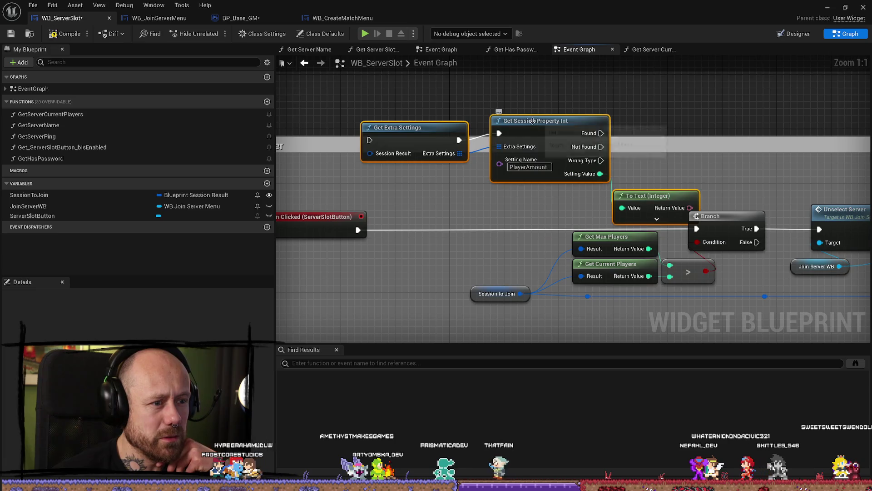
left_click(334, 217)
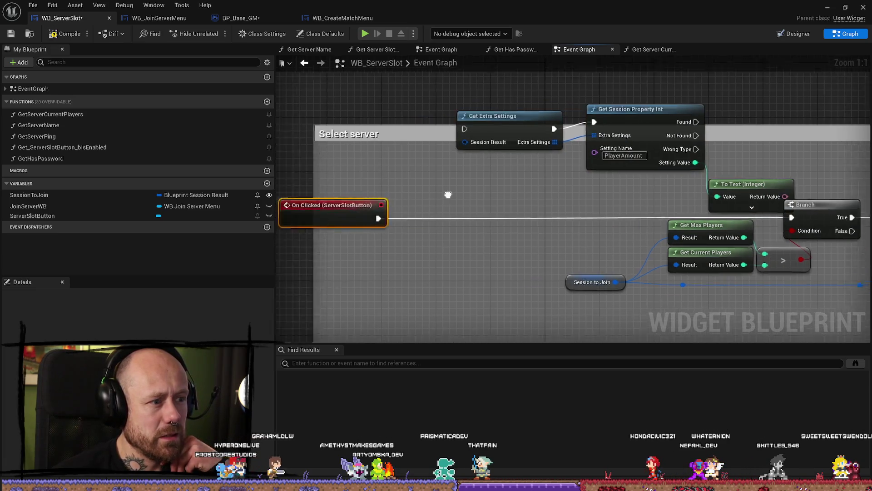
left_click_drag(426, 196, 412, 196)
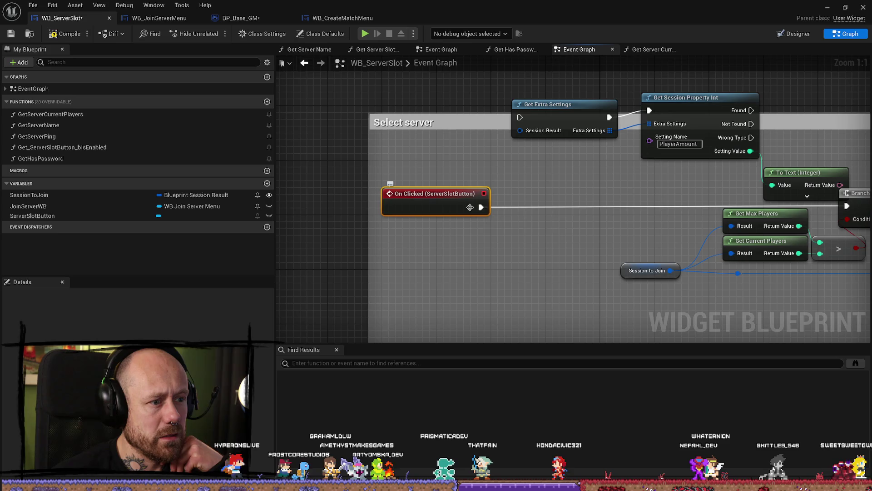
left_click_drag(480, 207, 507, 139)
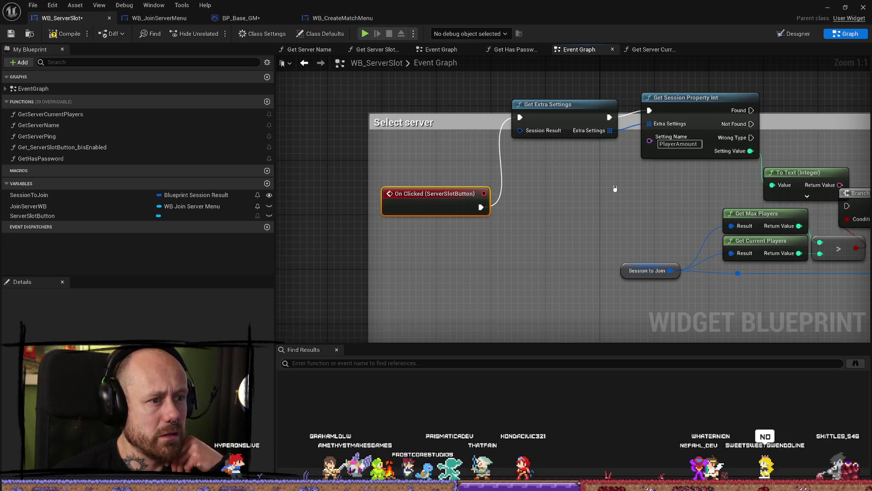
Feed Session to Join into Get Extra Settings and move the Session to Join node left
left_click_drag(621, 187, 477, 189)
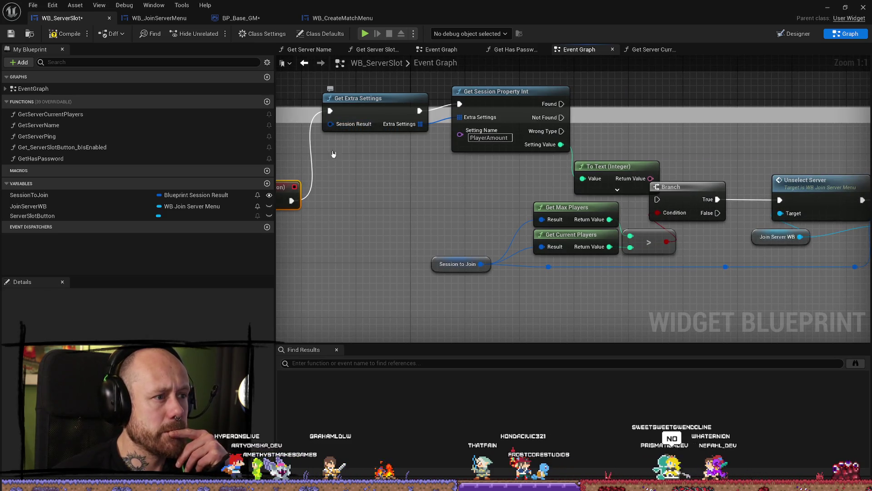
left_click_drag(370, 184, 448, 185)
mouse_move(678, 120)
left_mouse_down()
mouse_move(622, 120)
mouse_move(618, 109)
left_mouse_up()
left_click_drag(421, 188, 506, 187)
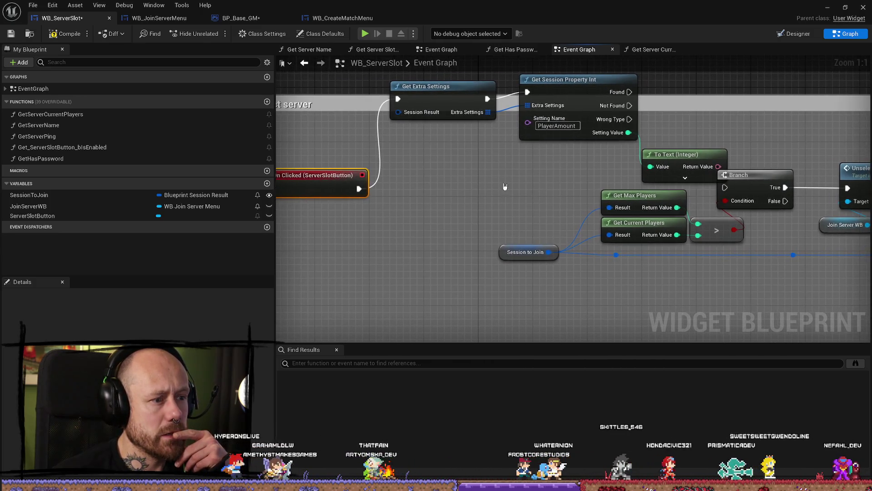
mouse_move(548, 252)
left_mouse_down()
mouse_move(424, 169)
mouse_move(398, 113)
left_mouse_up()
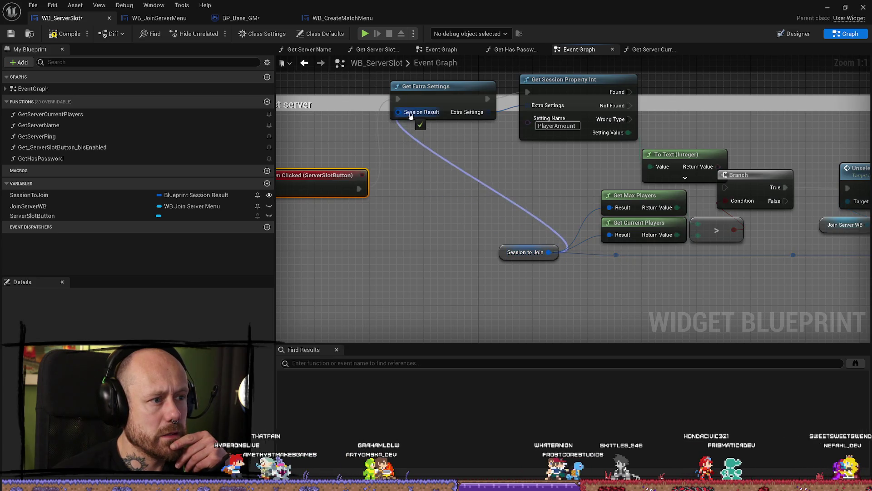
mouse_move(501, 252)
left_mouse_down()
mouse_move(440, 252)
mouse_move(391, 229)
left_mouse_up()
left_click(564, 214)
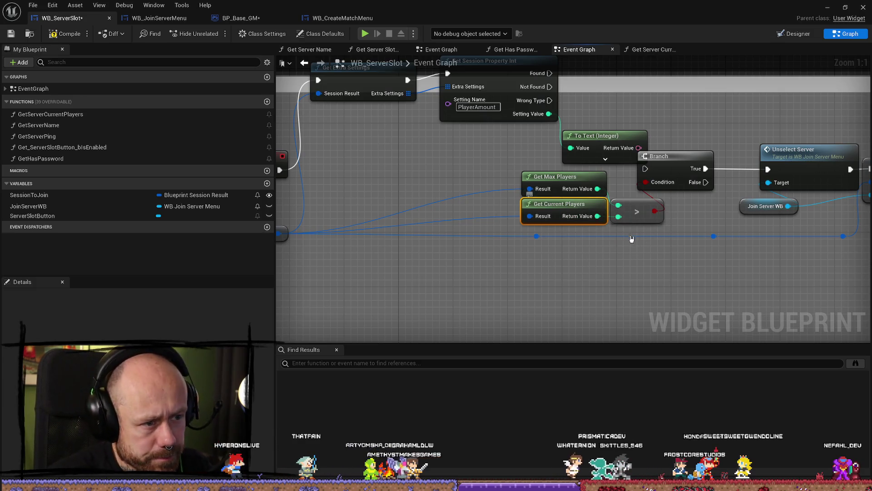
Delete Get Current Players and line up Get Extra Settings, Get Session Property Int and To Text
key("Delete")
left_click_drag(522, 189, 483, 159)
scroll(483, 159, "down", 1)
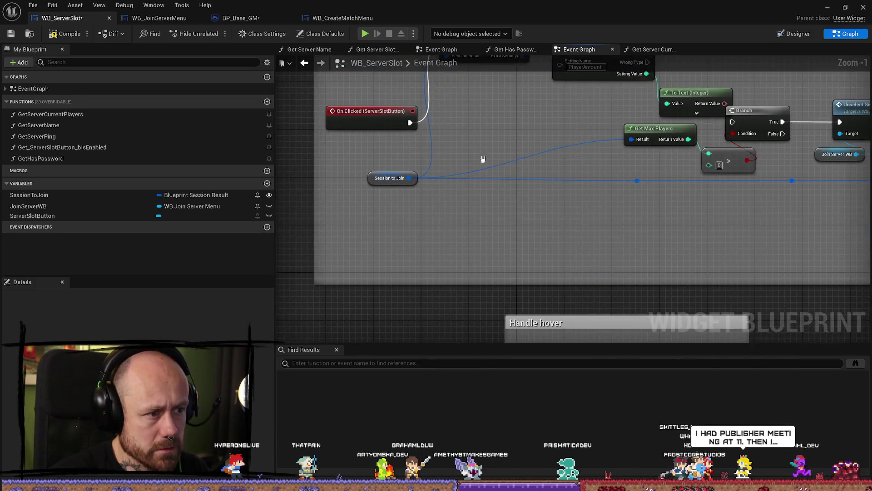
left_click_drag(569, 88, 563, 132)
mouse_move(533, 161)
left_mouse_down()
mouse_move(533, 209)
mouse_move(521, 173)
left_mouse_up()
left_click_drag(581, 166, 498, 115)
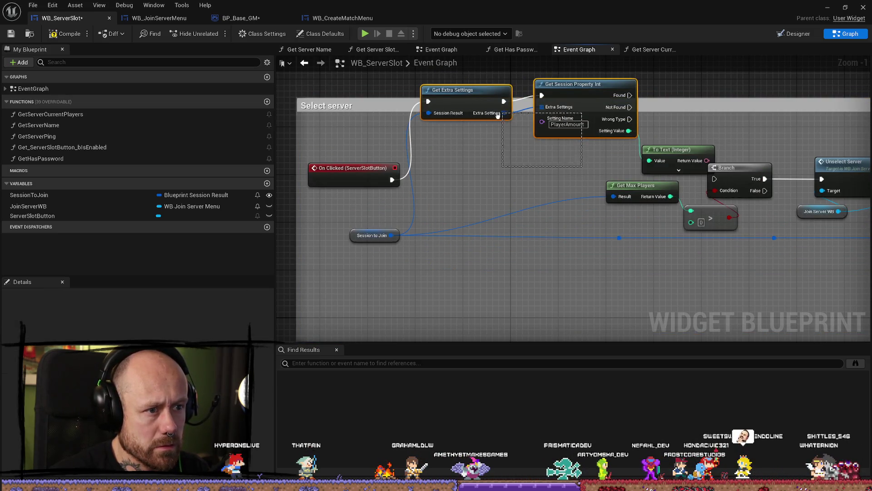
left_click_drag(554, 105, 555, 172)
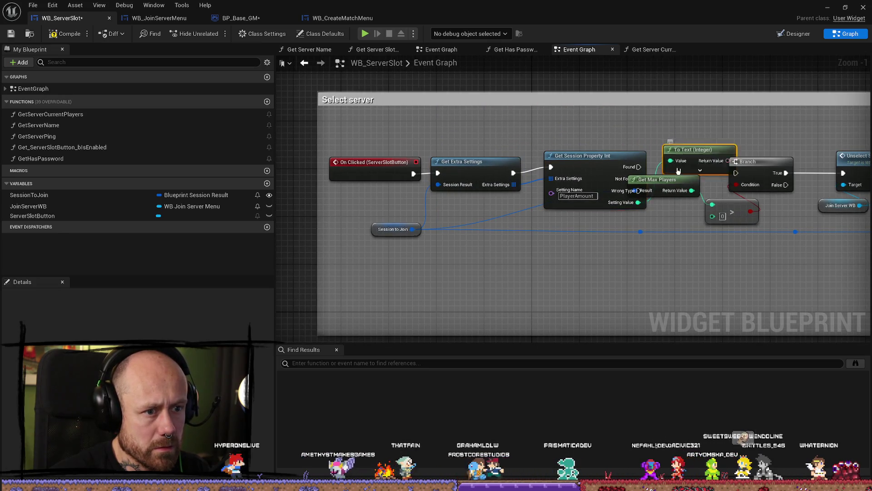
left_click_drag(688, 150, 652, 240)
Wire Found into the Branch, delete To Text (Integer), and feed Setting Value into the > comparison
left_click_drag(685, 212, 585, 207)
left_click_drag(538, 162, 636, 168)
left_click_drag(636, 168, 564, 145)
left_click_drag(504, 152, 533, 158)
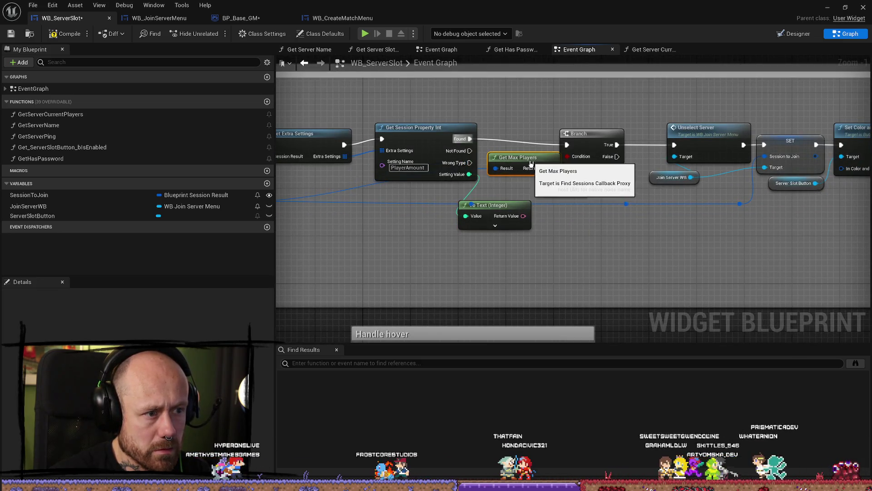
left_click_drag(584, 228, 556, 219)
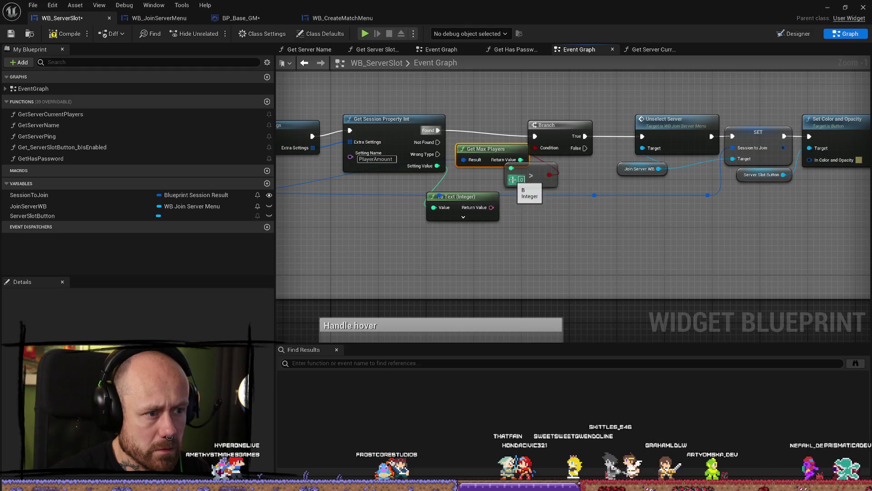
left_click_drag(541, 236, 553, 241)
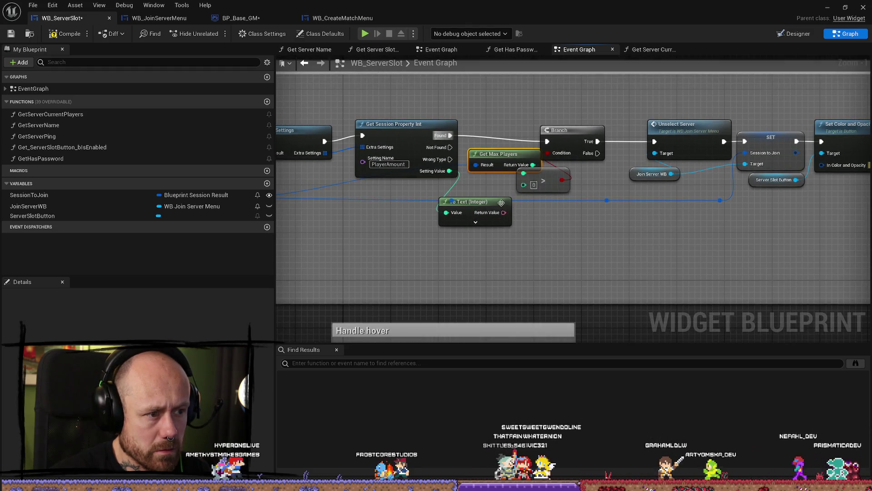
left_click(468, 201)
key("Delete")
left_click_drag(523, 185, 505, 228)
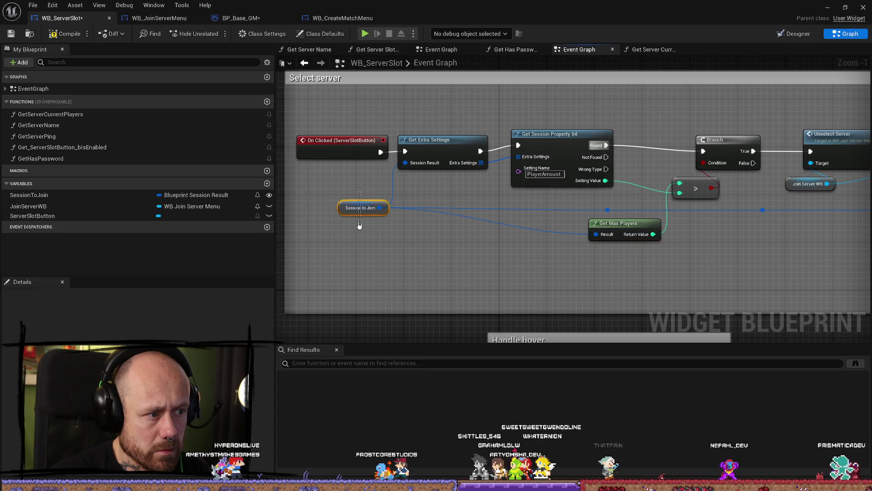
Tidy the positions of the comparison and session property nodes
left_click(361, 208)
left_click_drag(579, 182, 515, 187)
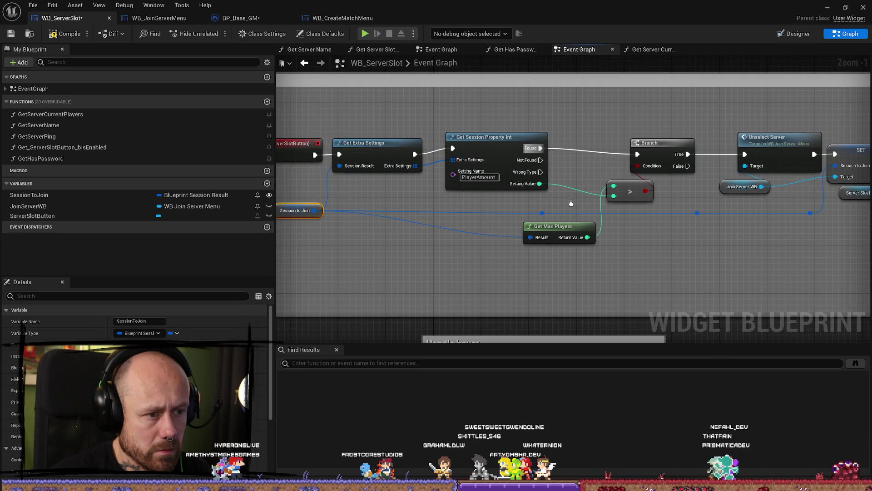
mouse_move(579, 183)
left_mouse_down()
mouse_move(536, 185)
mouse_move(549, 183)
left_mouse_up()
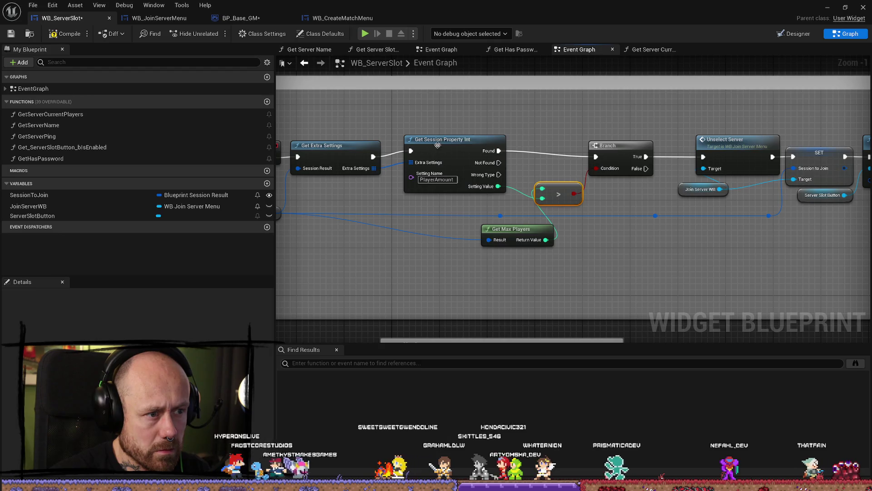
mouse_move(434, 147)
left_mouse_down()
mouse_move(475, 171)
mouse_move(547, 172)
mouse_move(473, 172)
left_mouse_up()
Shrink the Select server comment box to fit its nodes
scroll(518, 125, "down", 1)
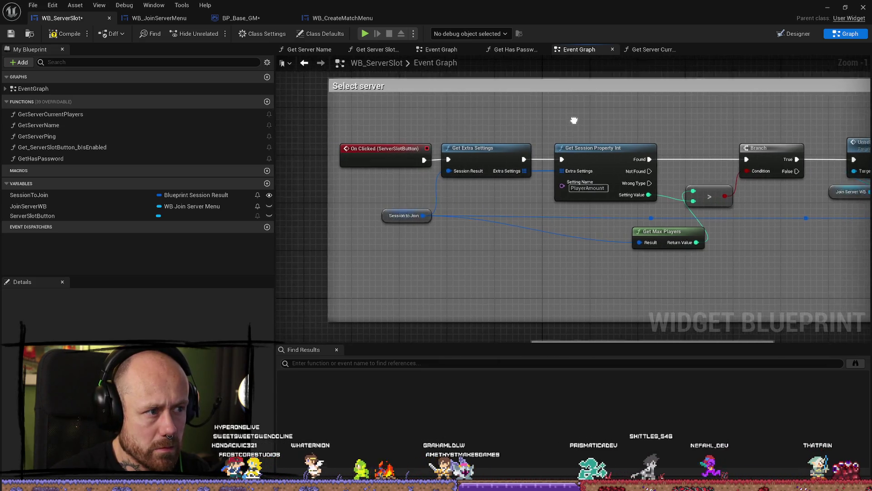
left_click_drag(584, 123, 309, 121)
scroll(745, 132, "down", 1)
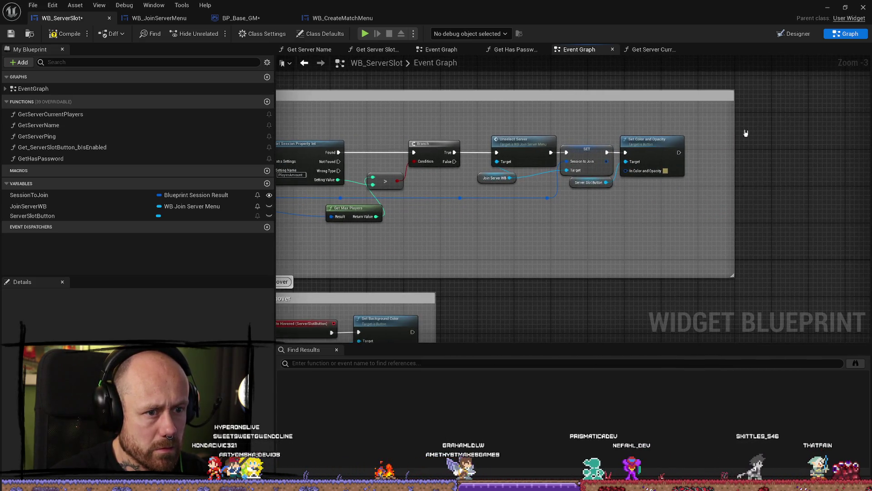
left_click_drag(720, 128, 688, 128)
scroll(831, 75, "down", 1)
scroll(494, 113, "up", 1)
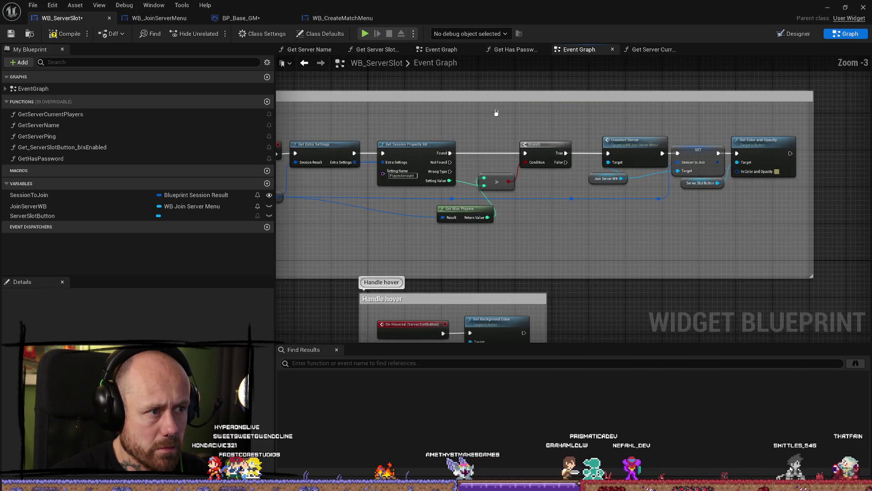
Check Get Server Current Players, then compile and save WB_ServerSlot with Ctrl+S
left_click(652, 51)
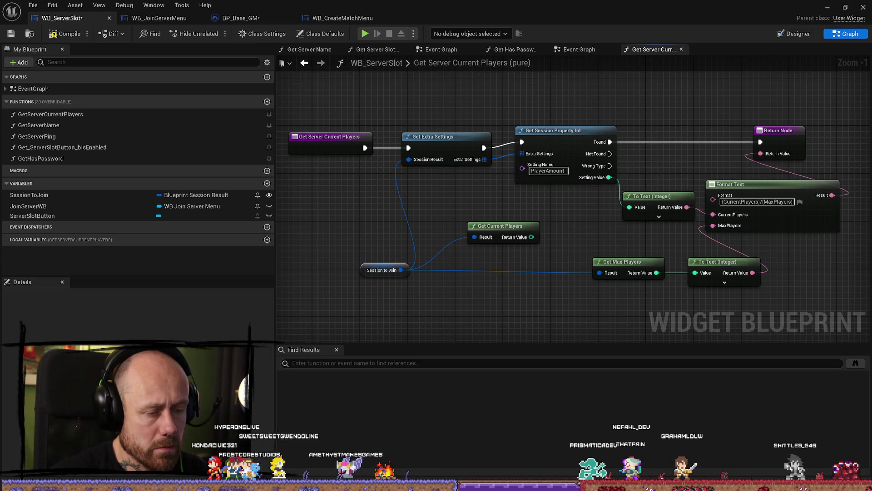
left_click(579, 53)
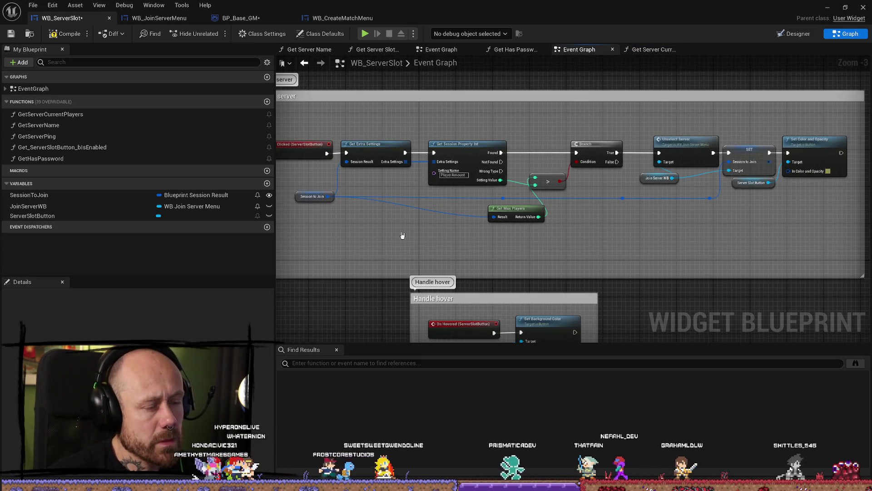
key("ctrl+s")
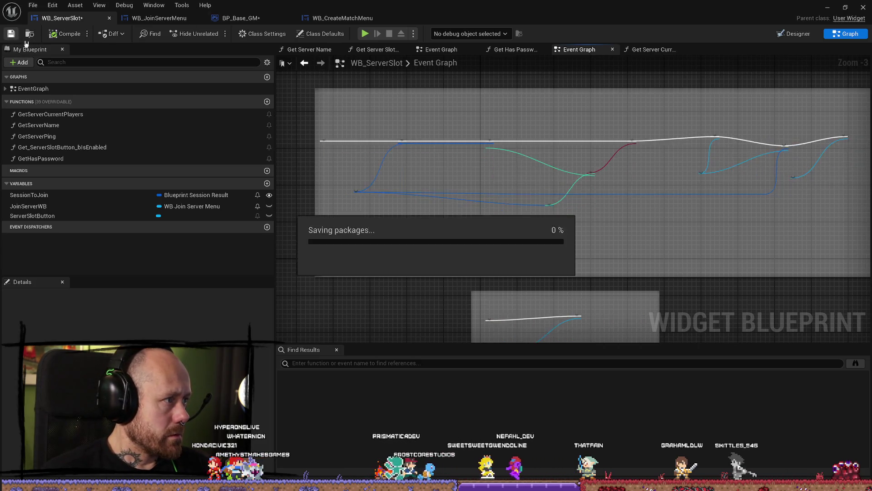
scroll(475, 226, "up", 1)
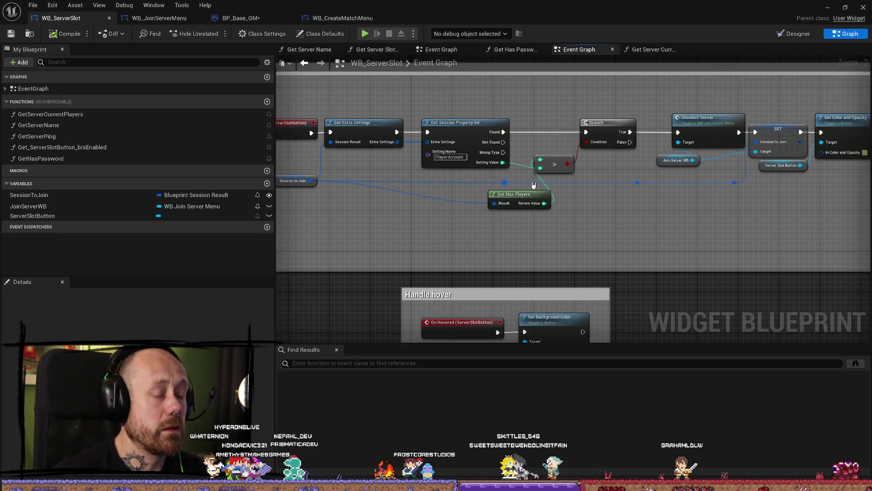
left_click_drag(621, 211, 549, 247)
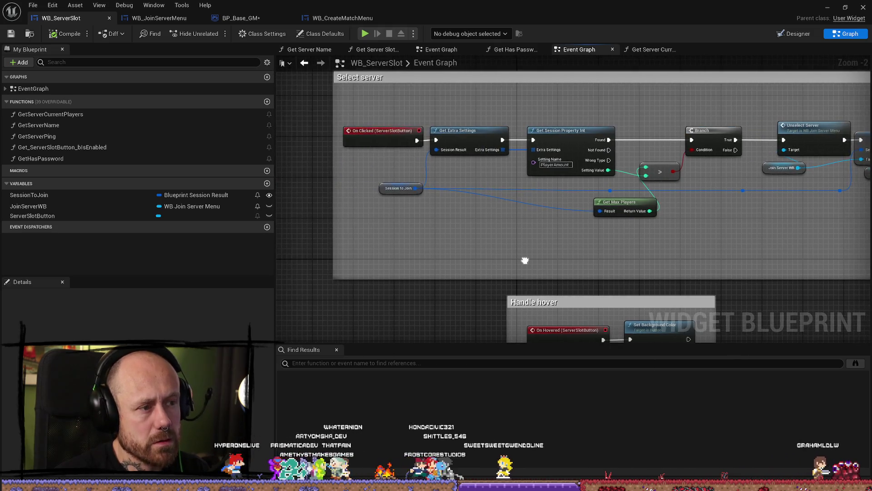
mouse_move(524, 259)
left_mouse_down()
mouse_move(586, 260)
mouse_move(653, 164)
left_mouse_up()
scroll(653, 164, "down", 1)
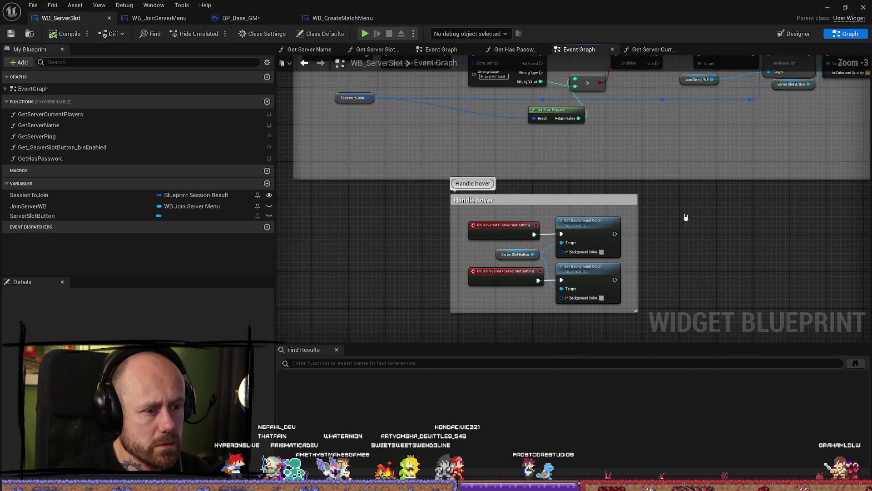
scroll(626, 156, "up", 2)
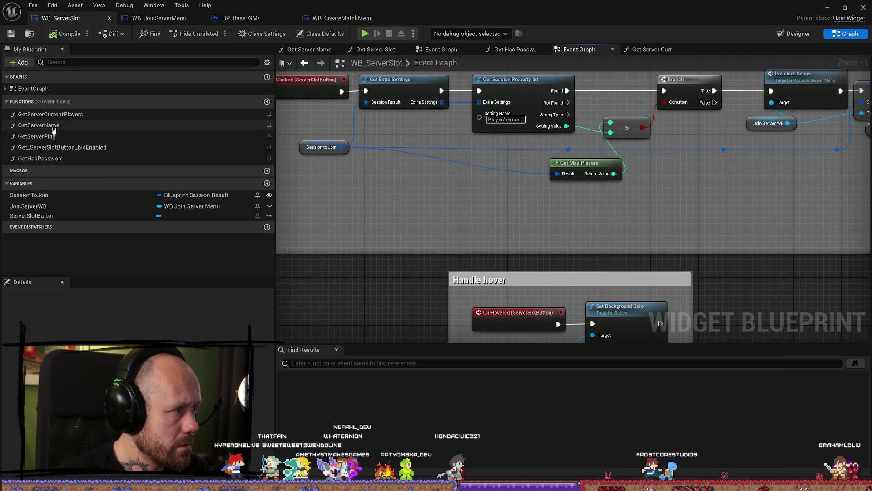
Look through GetServerCurrentPlayers, GetServerPing and GetServerName, ending in Get_ServerSlotButton_bIsEnabled
double_click(64, 114)
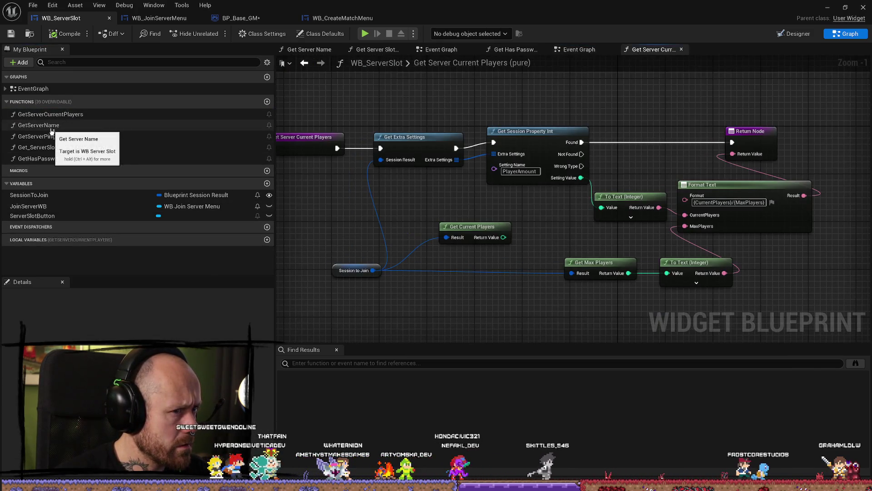
left_click(58, 135)
double_click(58, 136)
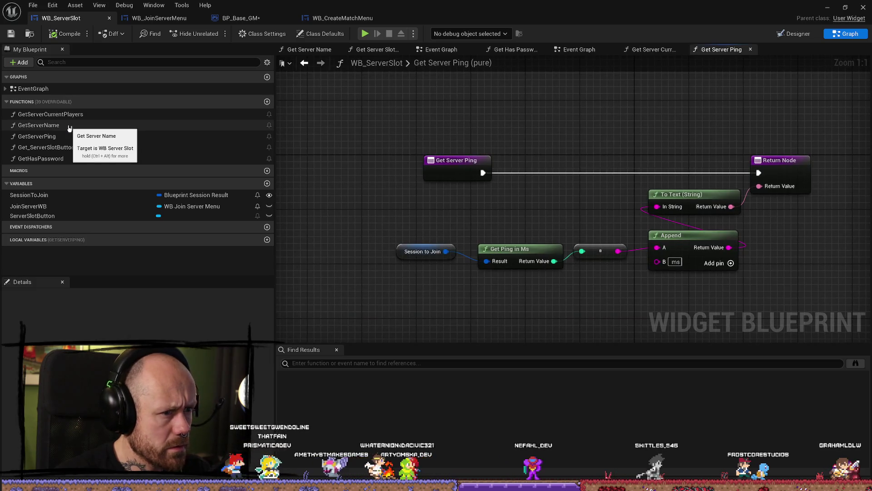
double_click(69, 128)
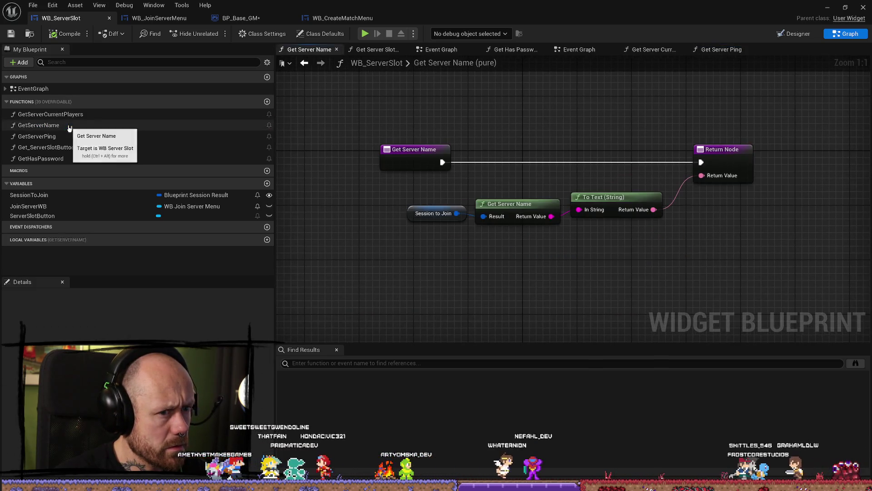
double_click(82, 149)
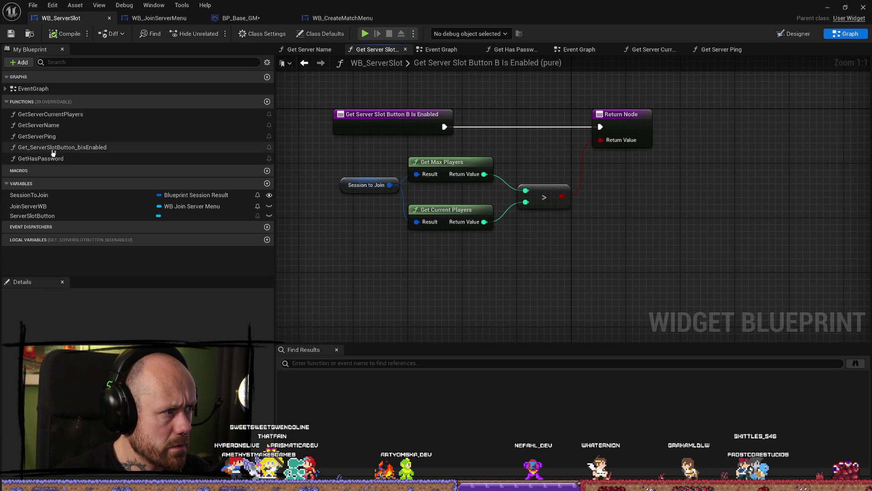
Paste the session property nodes, move the entry node, and wire Found into the Return Node
left_click_drag(389, 285, 440, 233)
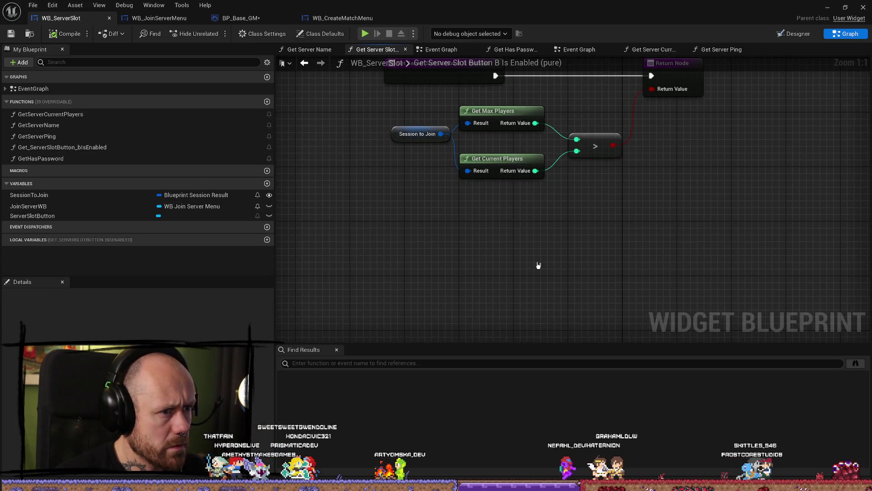
key("ctrl+v")
mouse_move(592, 218)
left_mouse_down()
mouse_move(584, 208)
mouse_move(591, 245)
left_mouse_up()
scroll(703, 219, "down", 3)
left_click(500, 133)
mouse_move(500, 133)
left_mouse_down()
mouse_move(396, 133)
mouse_move(503, 268)
left_mouse_up()
mouse_move(657, 267)
left_mouse_down()
mouse_move(677, 178)
mouse_move(666, 149)
left_mouse_up()
Line up Get Session Property Int and Get Extra Settings beside the entry, and delete To Text (Integer)
left_click_drag(609, 255, 576, 112)
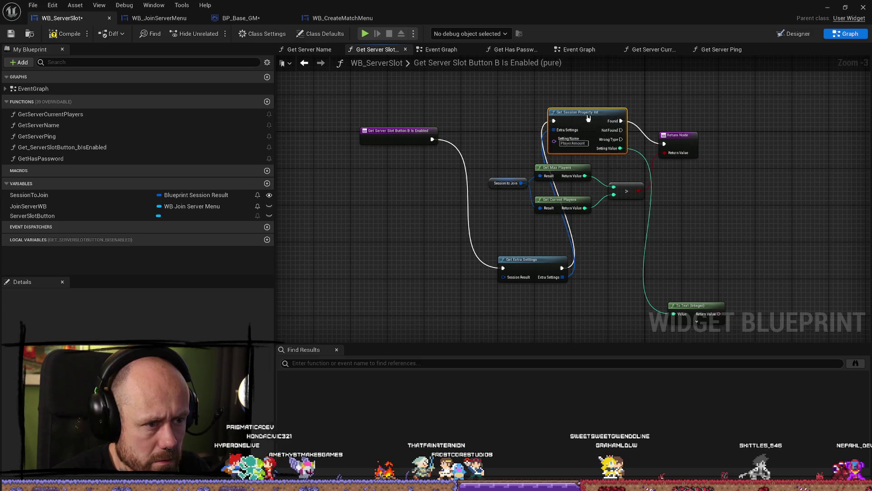
left_click_drag(528, 263, 500, 125)
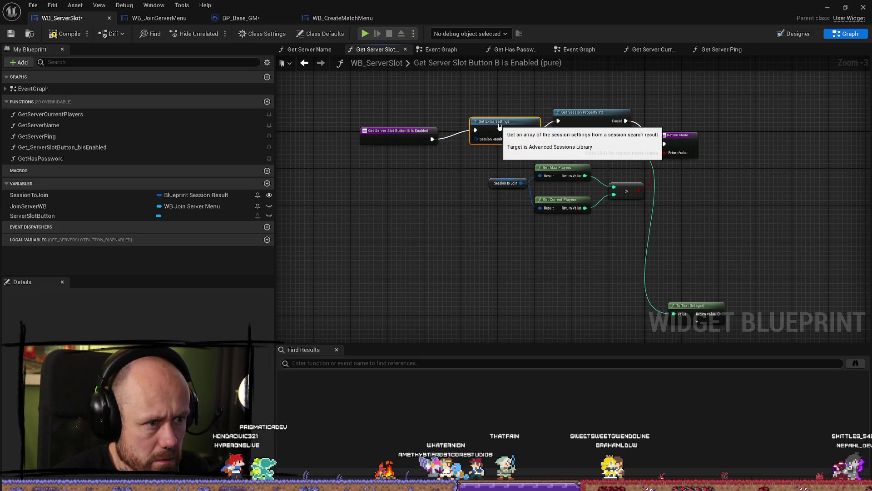
left_click_drag(400, 132, 400, 127)
scroll(523, 187, "up", 3)
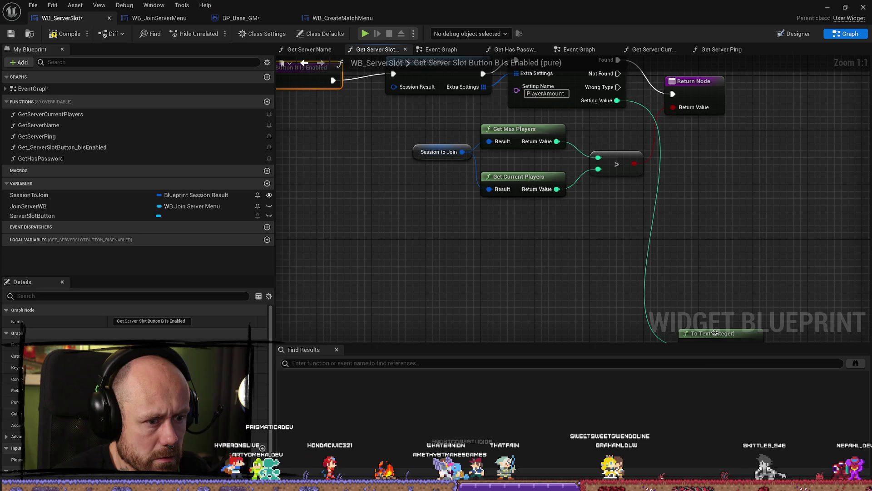
mouse_move(714, 333)
left_mouse_down()
mouse_move(708, 293)
mouse_move(640, 132)
mouse_move(717, 196)
left_mouse_up()
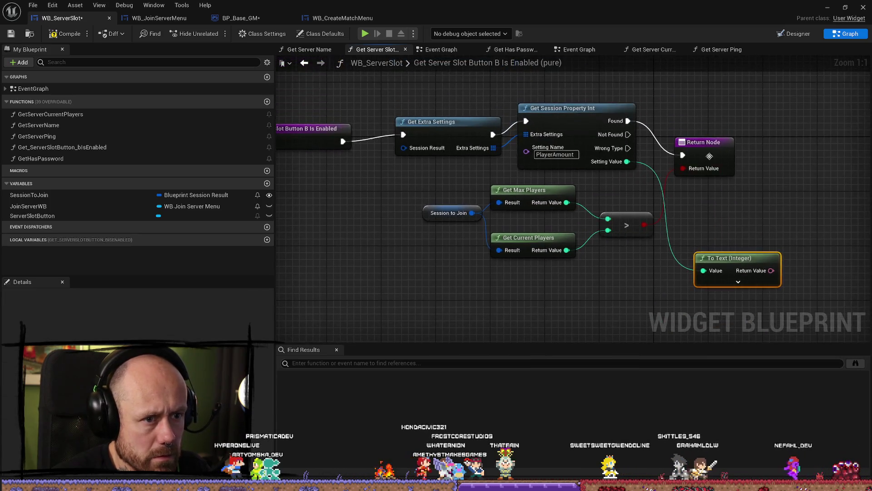
left_click_drag(709, 156, 770, 148)
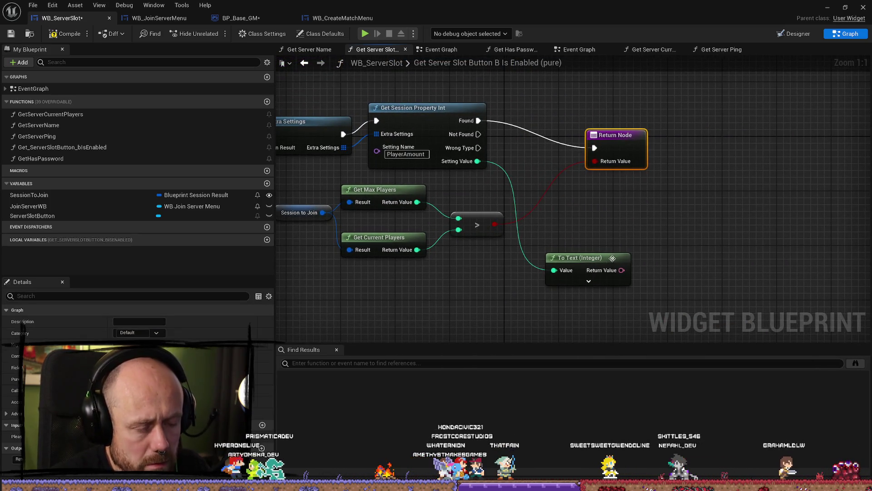
left_click(598, 260)
key("Delete")
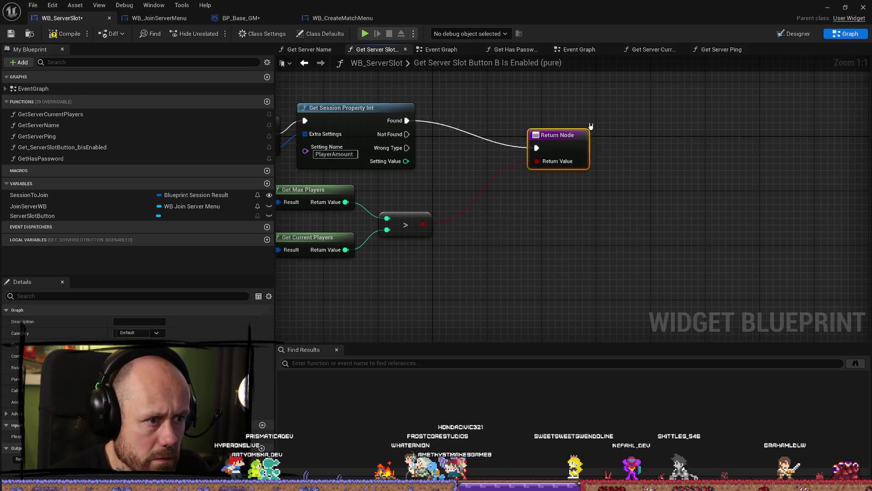
Rearrange the Return Node, comparison nodes and Session to Join in the WB_ServerSlot graph
left_click_drag(541, 139, 659, 105)
left_click_drag(563, 270, 313, 191)
mouse_move(419, 184)
left_mouse_down()
mouse_move(587, 180)
mouse_move(642, 149)
mouse_move(578, 184)
mouse_move(575, 174)
left_mouse_up()
left_click_drag(417, 233, 580, 285)
left_click_drag(635, 242, 408, 245)
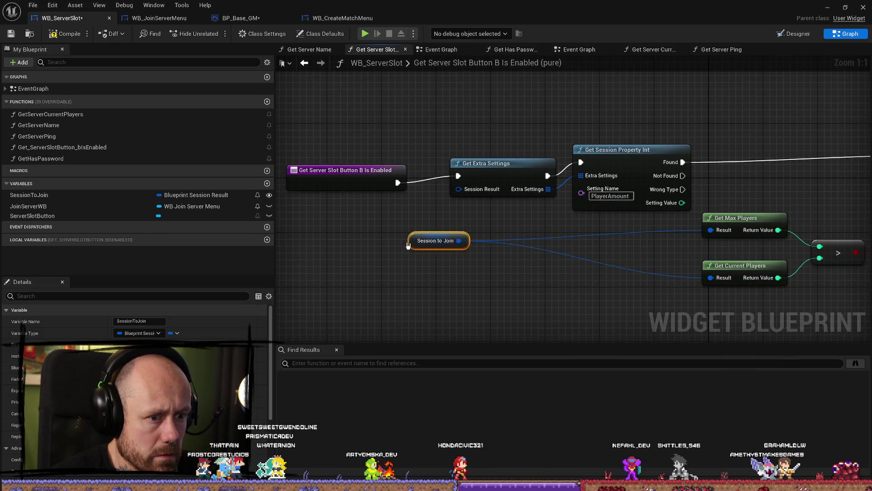
left_click_drag(463, 244, 397, 244)
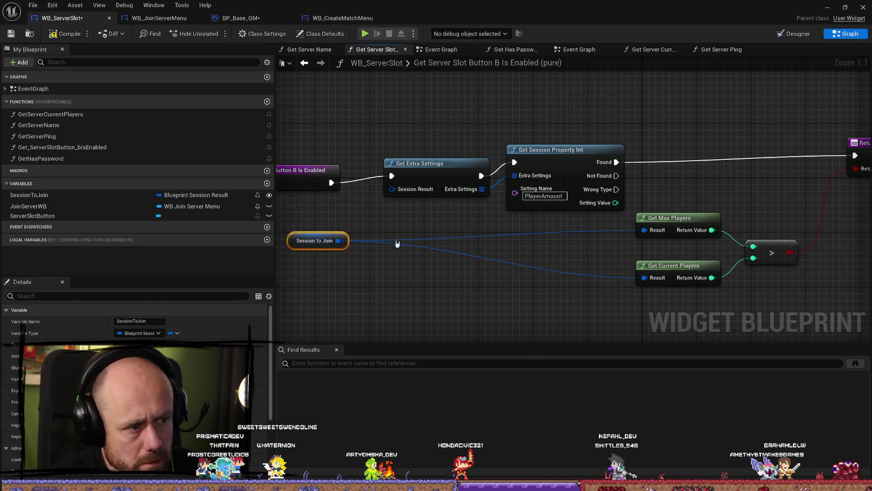
Wire Session to Join into Get Extra Settings, feed Setting Value into the > node, and delete Get Current Players
mouse_move(338, 241)
left_mouse_down()
mouse_move(392, 189)
mouse_move(317, 171)
left_mouse_up()
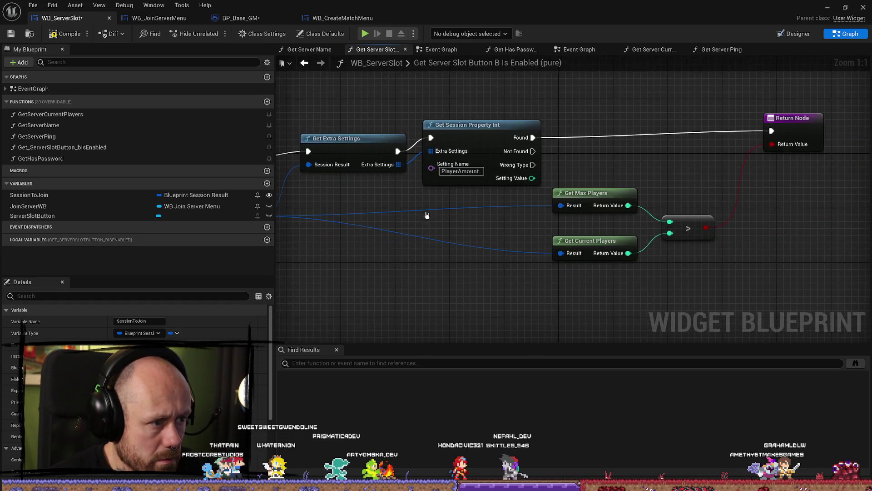
mouse_move(529, 180)
left_mouse_down()
mouse_move(578, 273)
mouse_move(669, 233)
left_mouse_up()
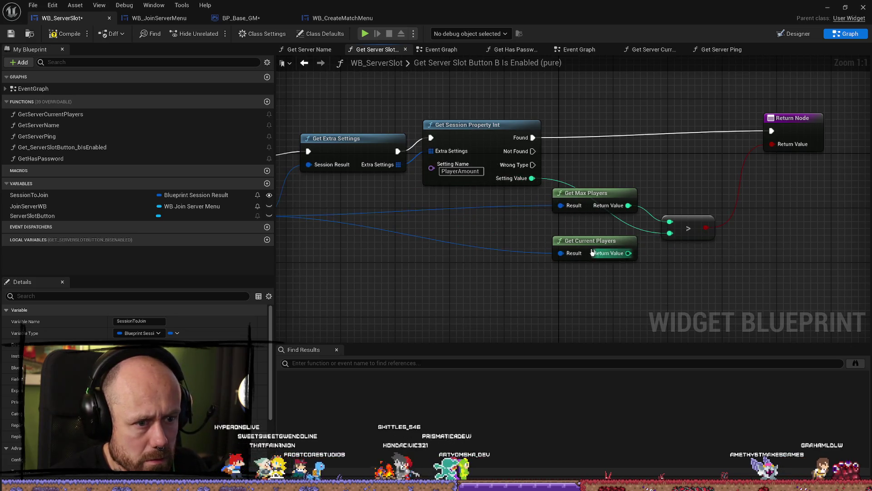
left_click(591, 241)
key("Delete")
Tidy Get Max Players, the Return Node and the comparison node, then Save All
left_click_drag(461, 274, 622, 269)
mouse_move(745, 194)
left_mouse_down()
mouse_move(727, 223)
mouse_move(709, 200)
mouse_move(509, 197)
left_mouse_up()
mouse_move(374, 201)
left_mouse_down()
mouse_move(606, 209)
mouse_move(437, 205)
left_mouse_up()
left_click(804, 129)
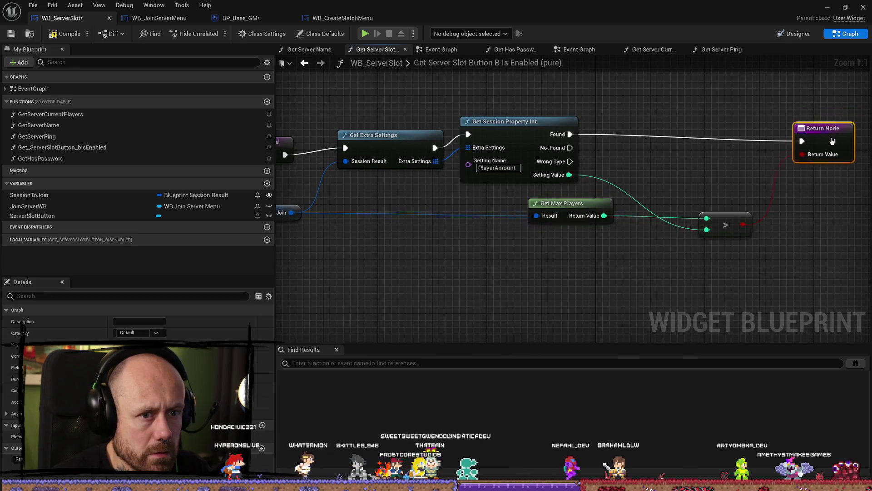
left_click_drag(806, 130, 793, 122)
left_click_drag(726, 225, 685, 226)
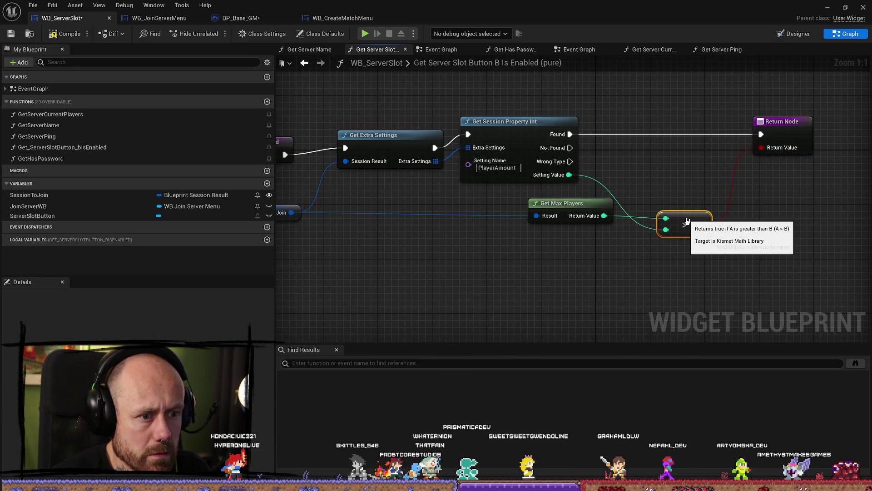
left_click(29, 9)
left_click(47, 59)
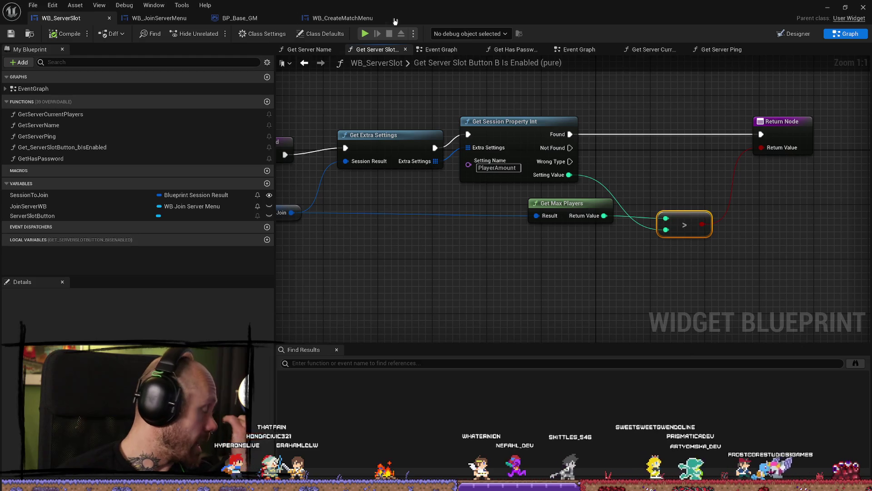
Move Get Extra Settings and the function entry up, then save WB_ServerSlot again
left_click_drag(659, 134, 727, 131)
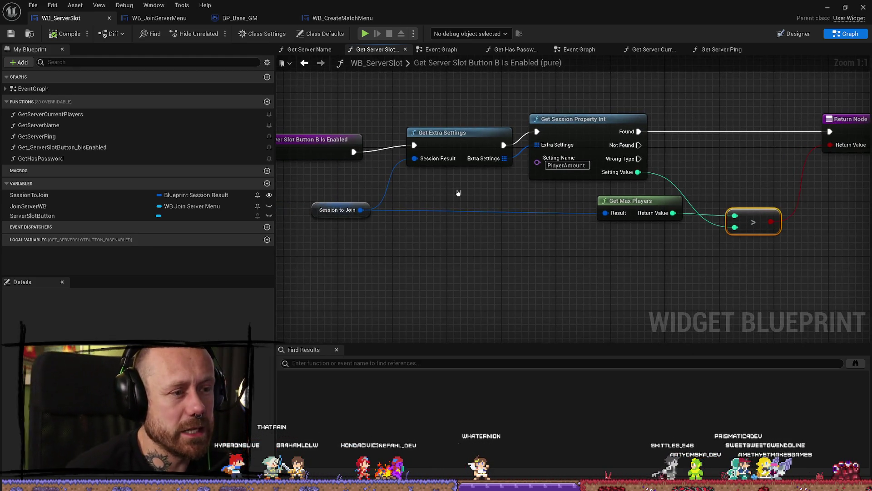
left_click_drag(450, 133, 450, 118)
left_click_drag(309, 138, 333, 95)
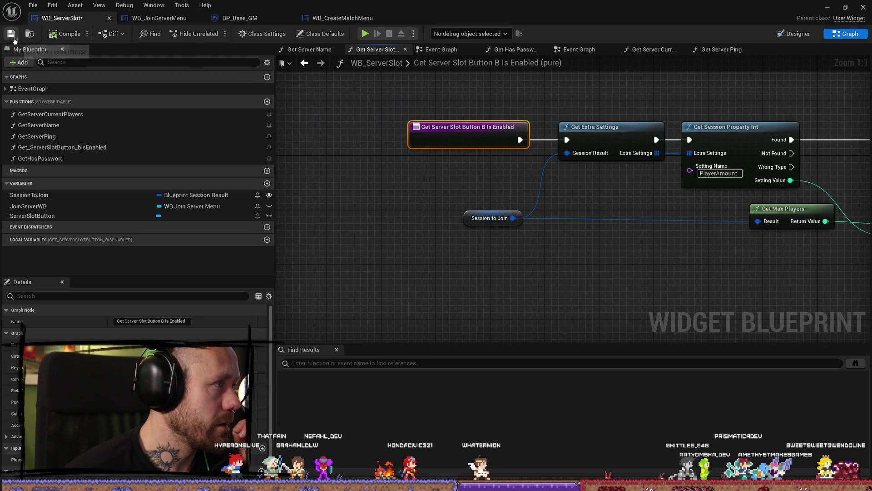
left_click(35, 5)
left_click(50, 56)
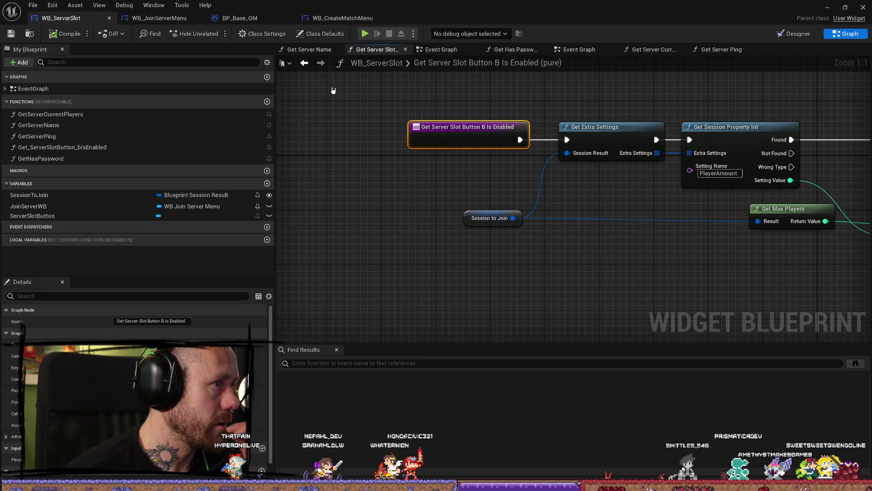
Browse the editor menus, then switch to the level editor showing Deathmatch_RuinedVillage
left_click_drag(421, 113, 311, 112)
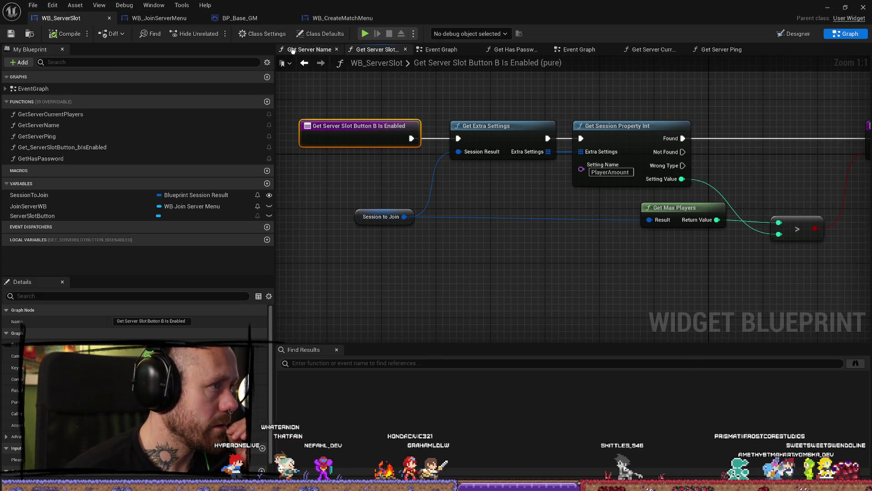
left_click(153, 5)
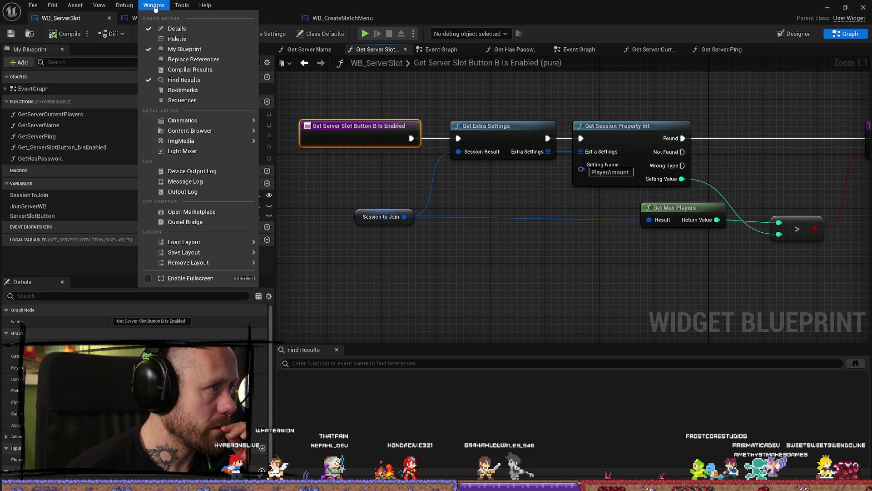
left_click(127, 5)
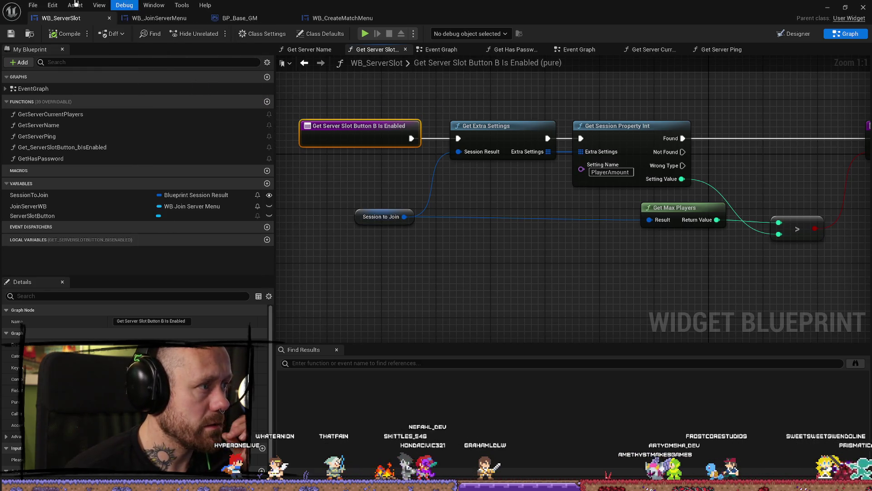
left_click(33, 5)
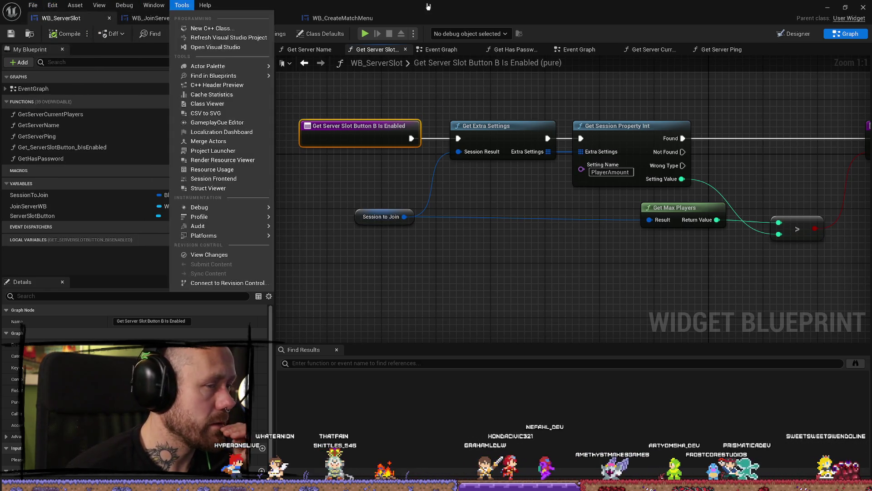
key("alt+Tab")
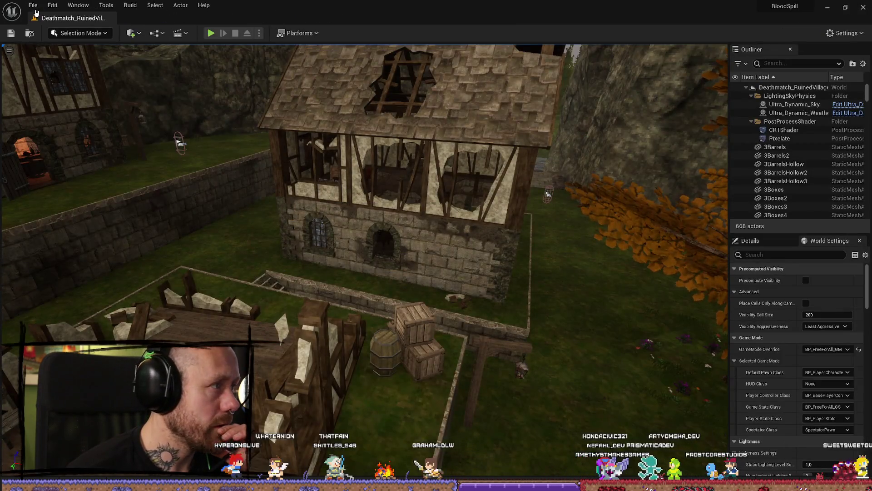
Start a Windows Package Project build from the Platforms menu and confirm its output folder
left_click(33, 5)
left_click(67, 120)
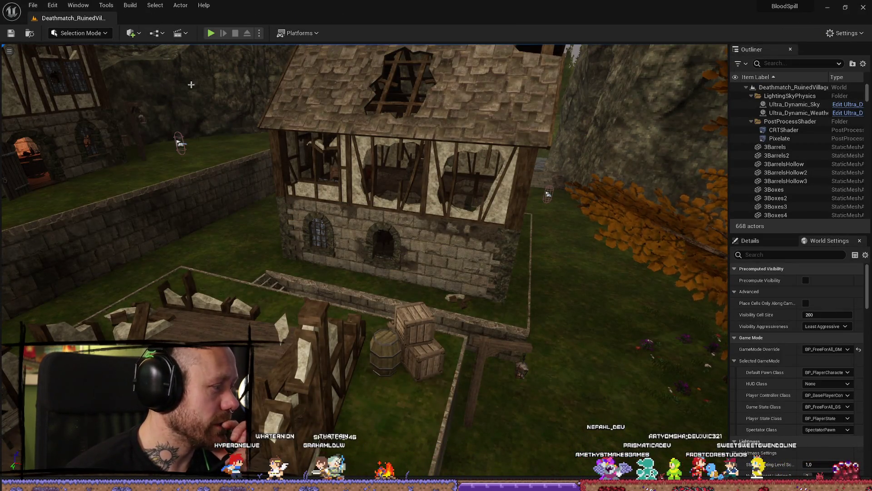
left_click(300, 33)
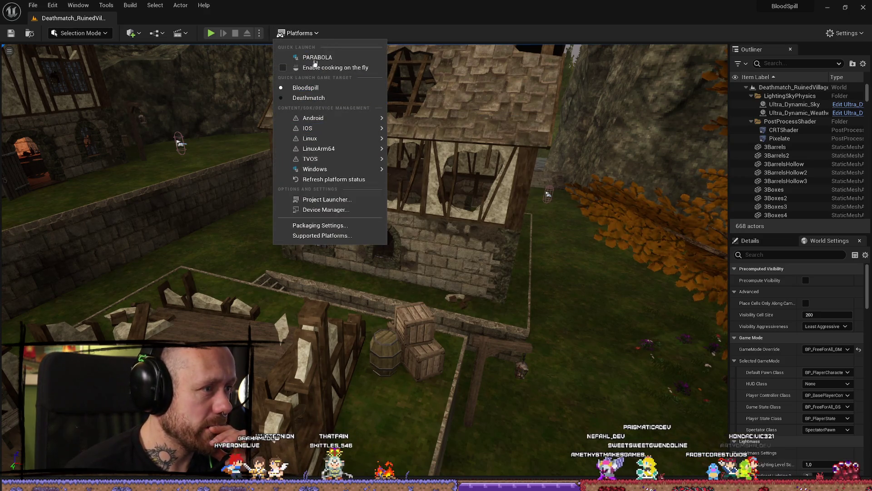
mouse_move(323, 114)
mouse_move(334, 169)
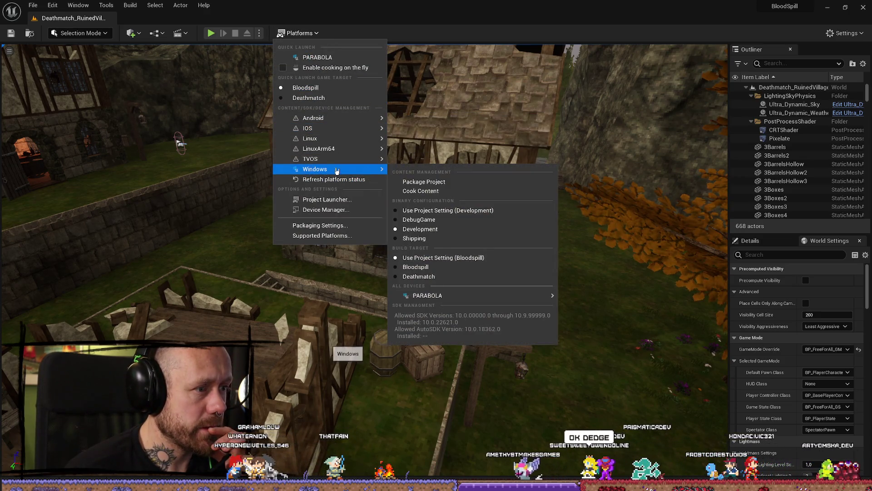
left_click(413, 179)
left_click(313, 232)
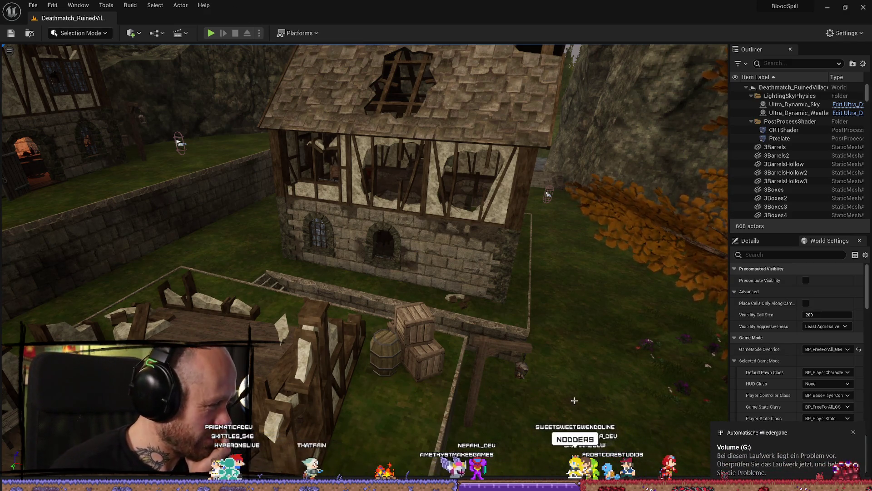
Dismiss the drive problem notification without scanning and go to This PC
left_click(773, 468)
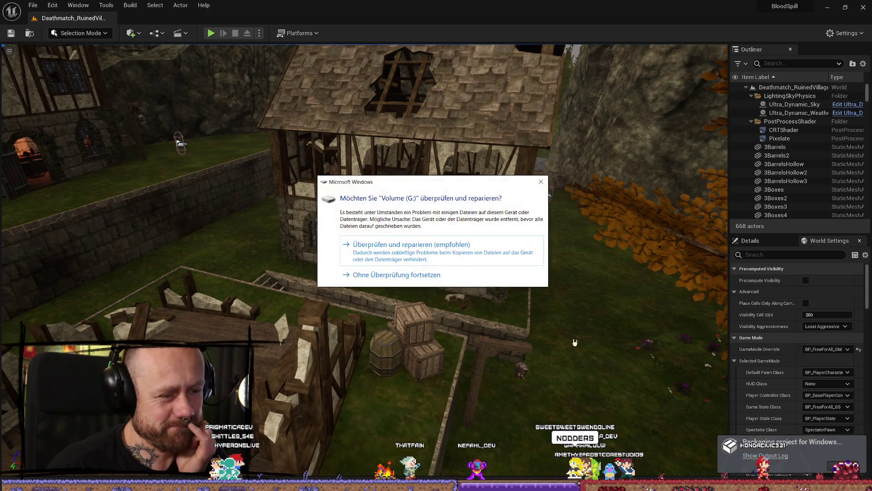
left_click(359, 274)
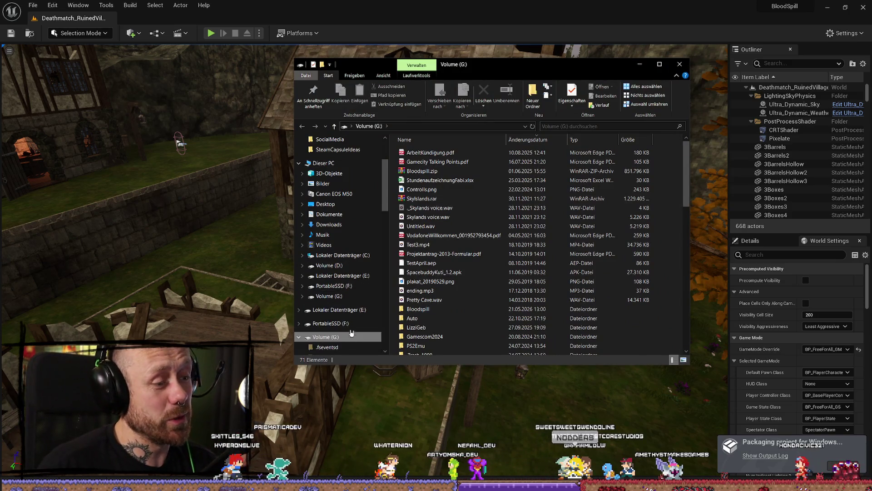
scroll(453, 237, "down", 8)
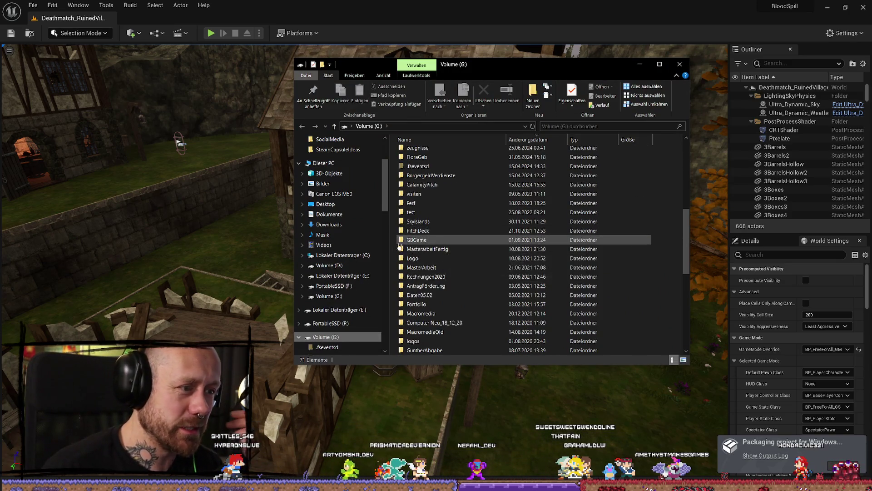
left_click(322, 162)
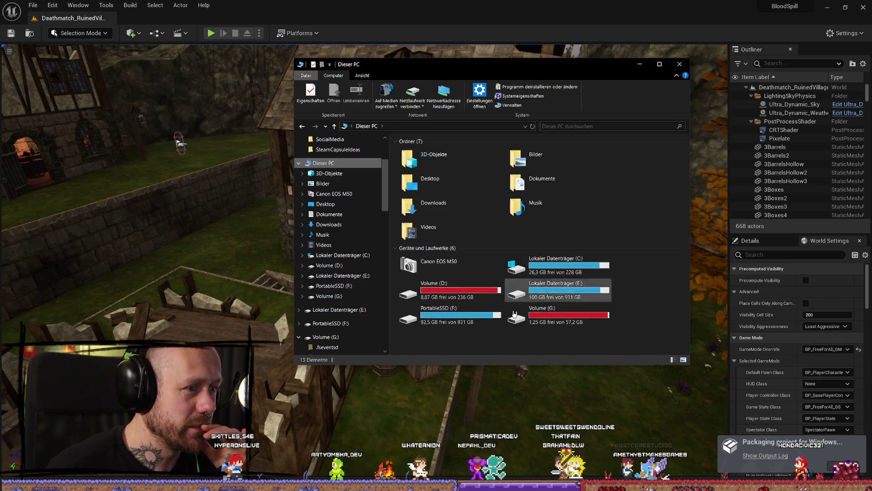
Permanently delete Windows.rar from G:\Bloodspill, then switch to the Trello board
double_click(538, 313)
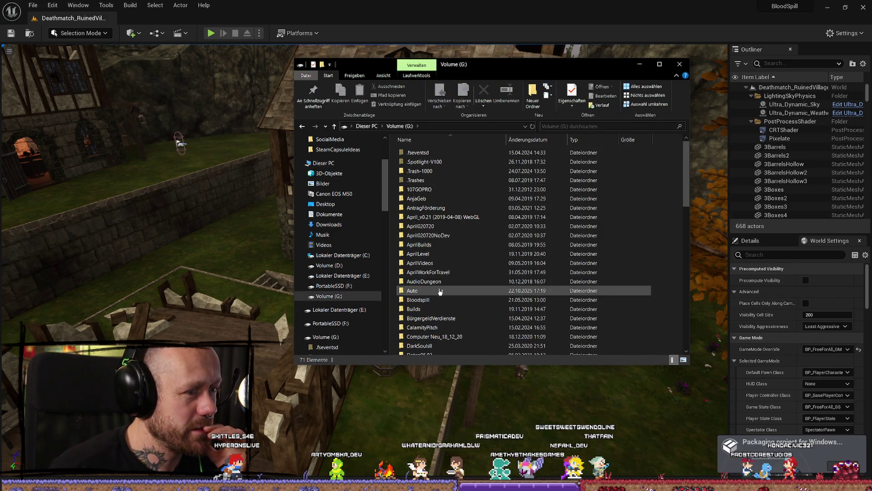
double_click(438, 301)
left_click(455, 154)
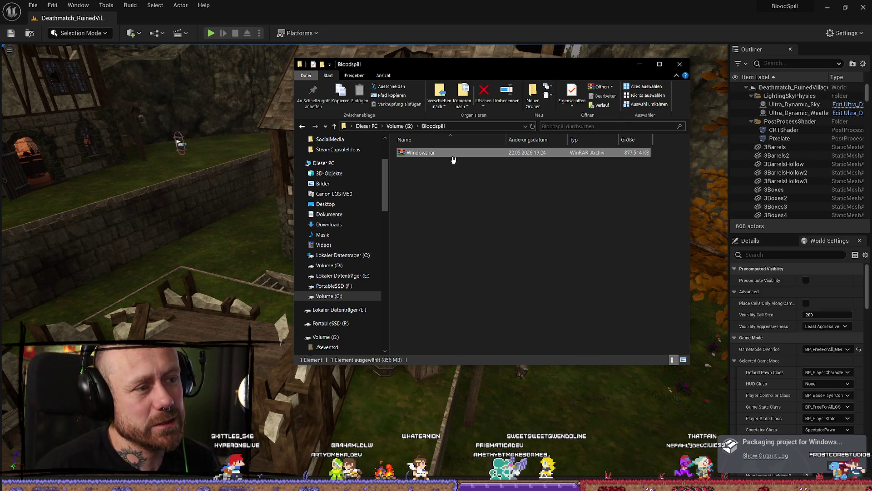
key("shift+Delete")
key("Return")
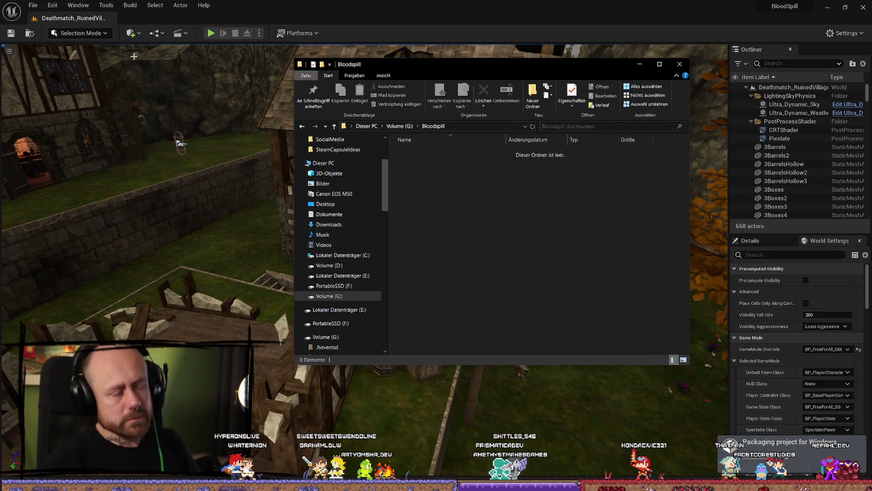
key("alt+Tab")
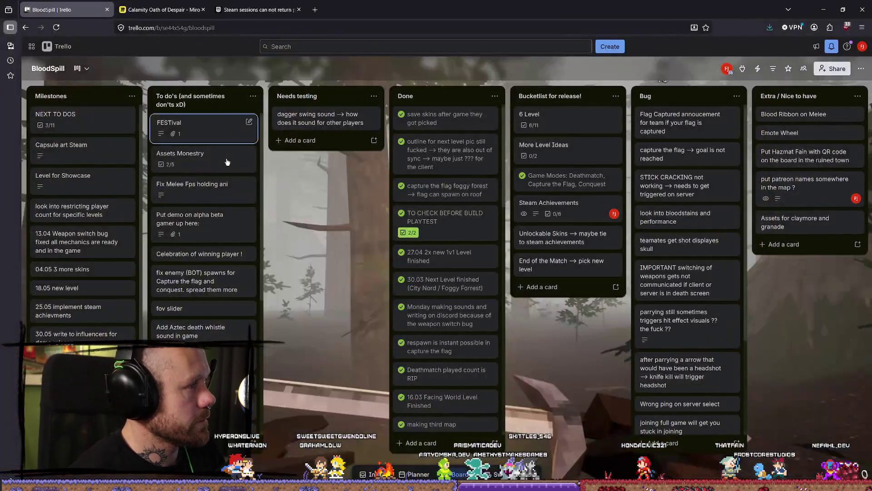
Read the Unreal forum thread on Steam session player counts, then return to the editor
left_click(256, 10)
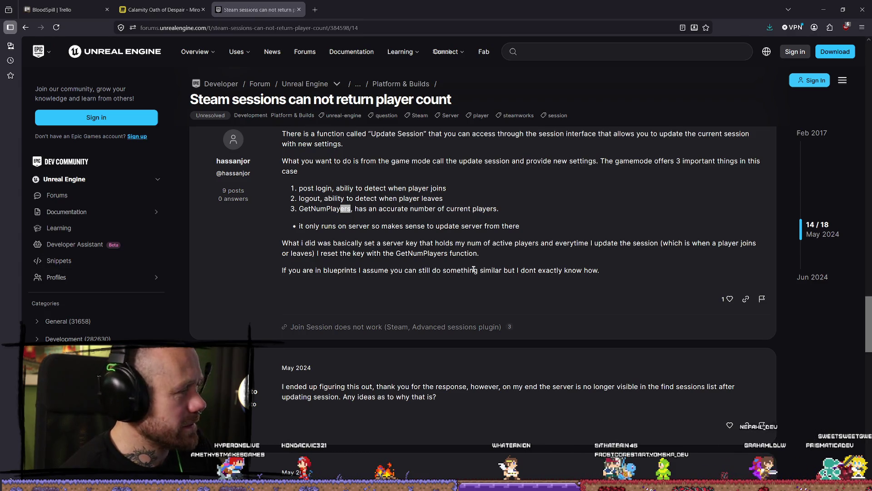
key("alt+Tab")
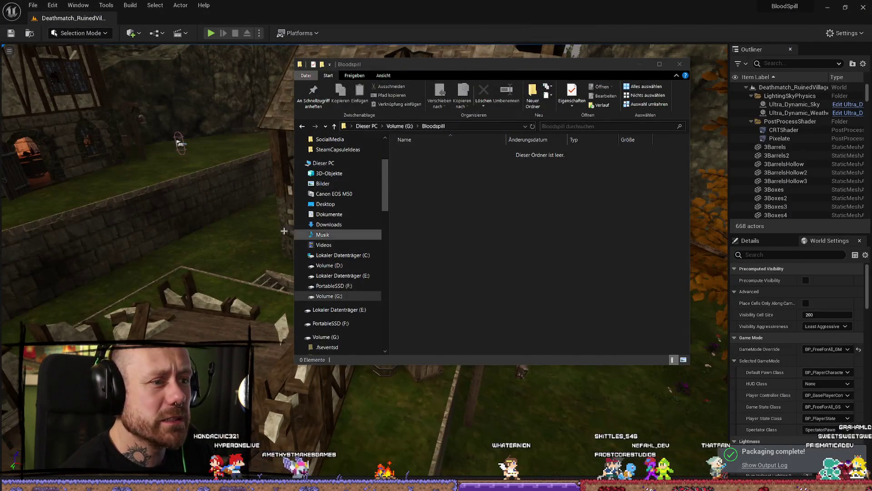
Open Volume (D:) in a new File Explorer window
key("alt+Tab")
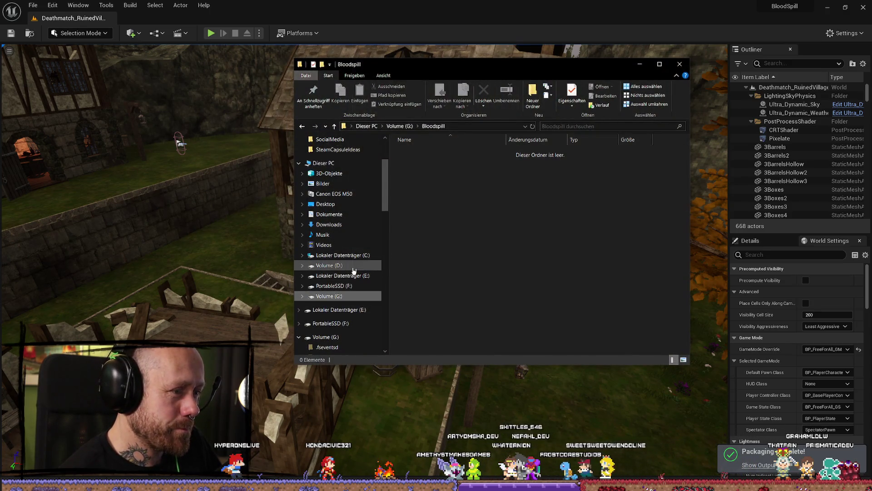
right_click(353, 266)
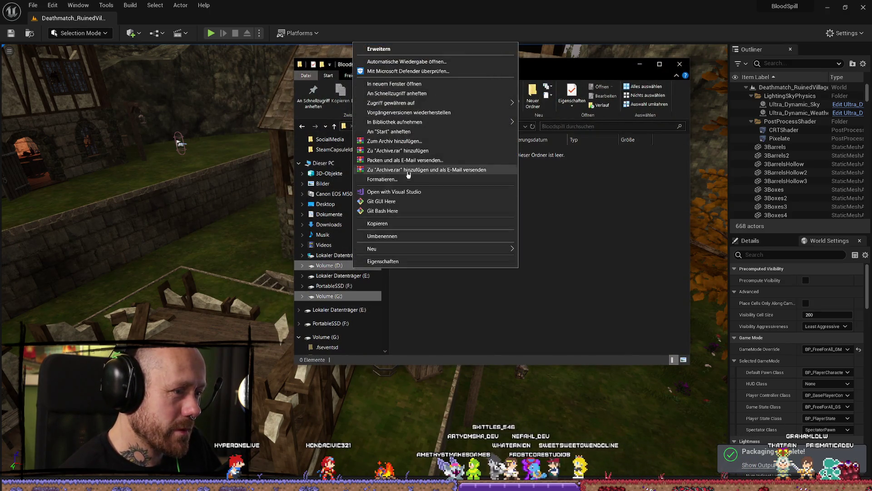
left_click(394, 84)
left_click_drag(500, 77, 225, 132)
In UnrealProjects > BloodspillPackaged > ForTesting, delete the old Windows.rar and bring up the Windows folder's menu
scroll(205, 344, "down", 4)
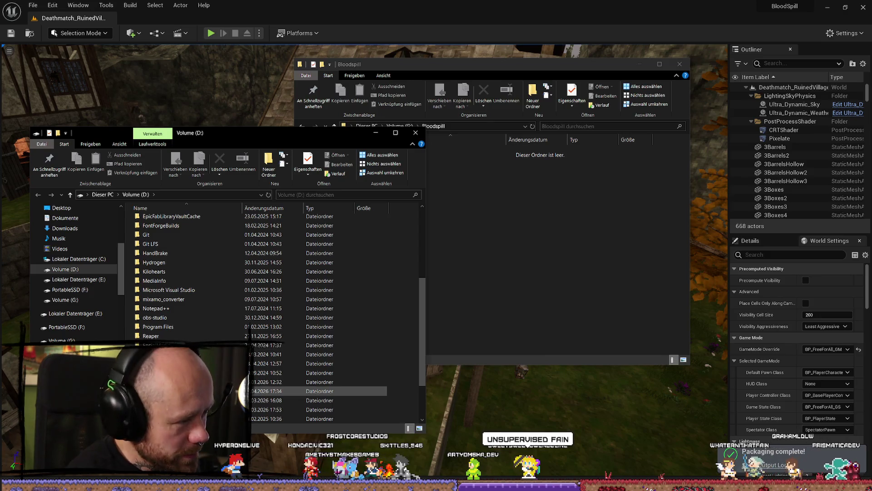
left_click(190, 400)
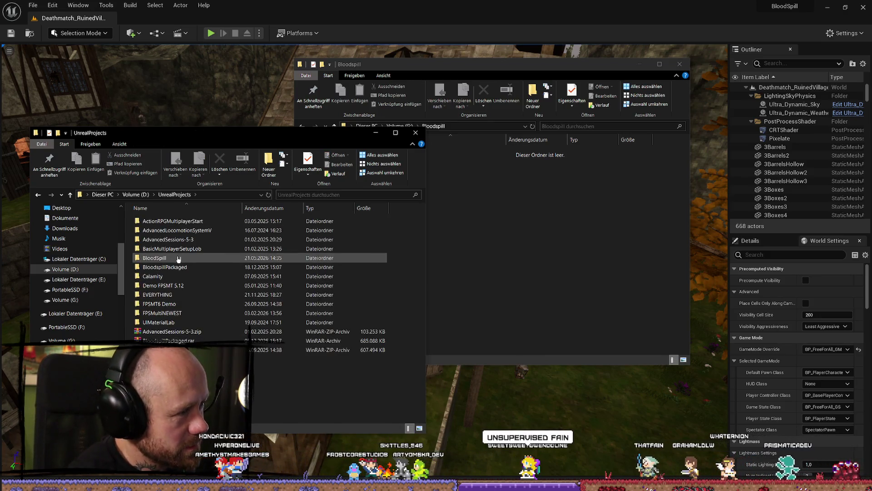
scroll(187, 313, "up", 1)
key("Return")
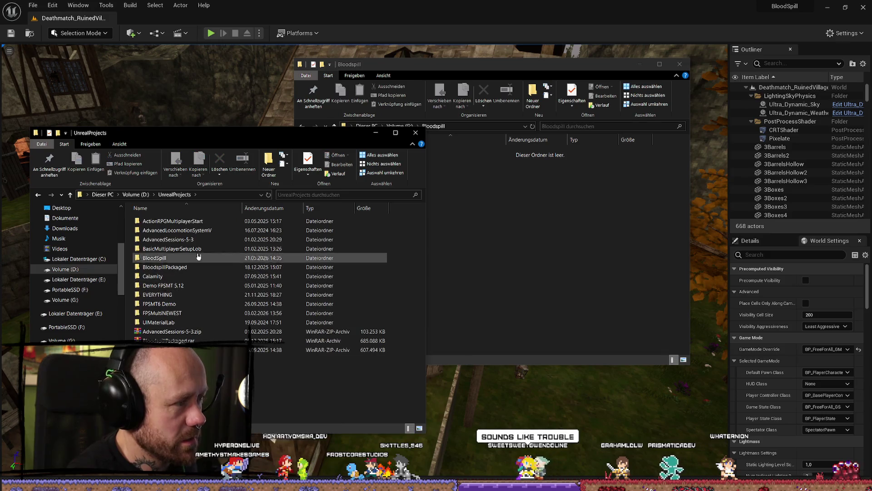
double_click(197, 267)
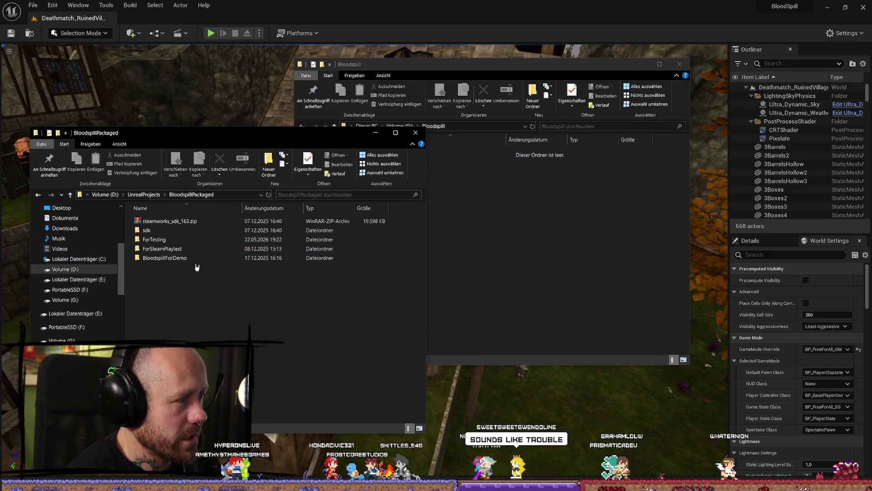
double_click(172, 239)
left_click(169, 231)
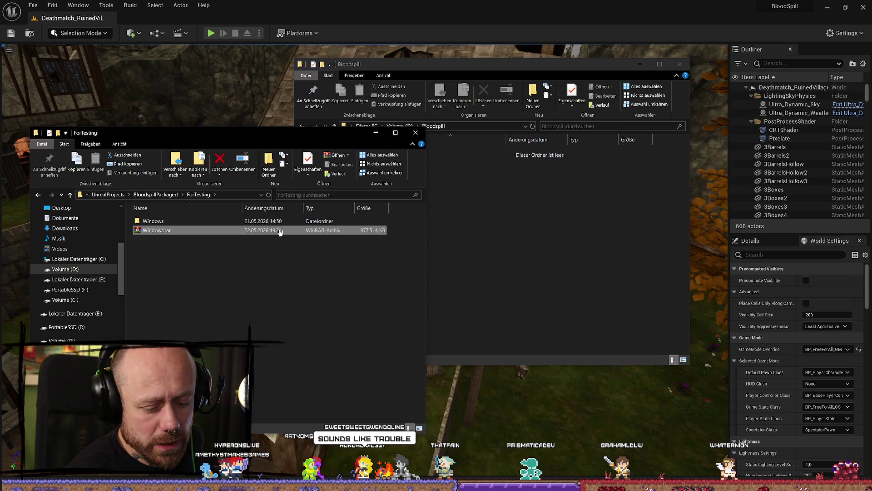
key("Delete")
right_click(155, 221)
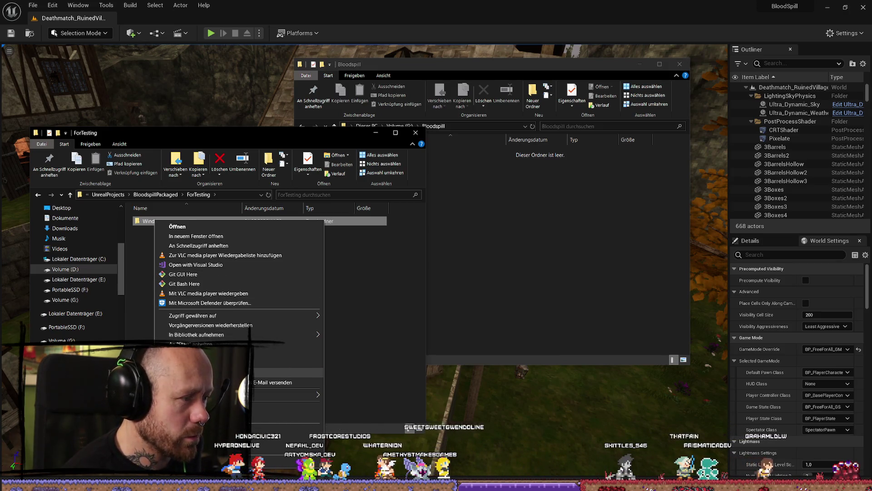
Archive the Windows build folder into Windows.rar with the default RAR settings
left_click(286, 354)
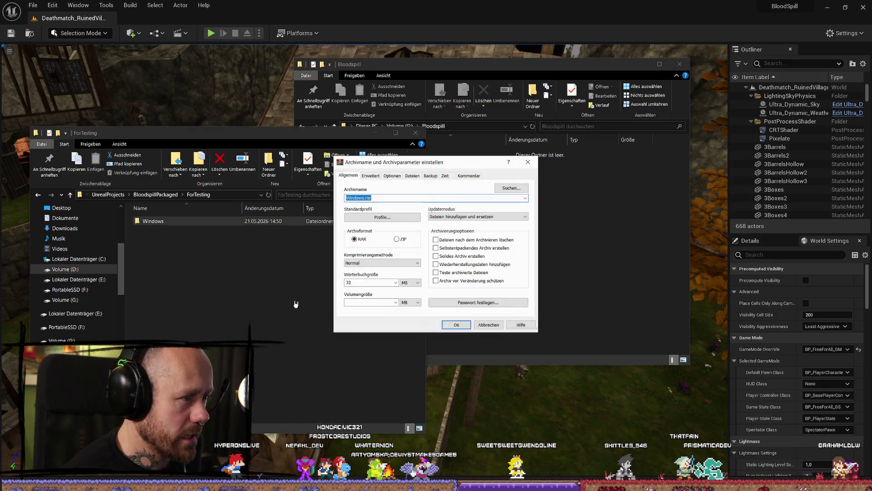
left_click(456, 324)
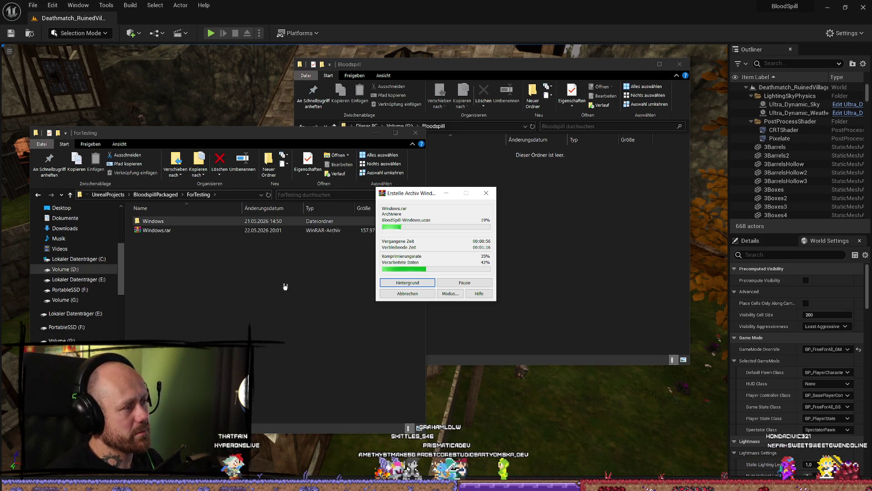
left_click(593, 259)
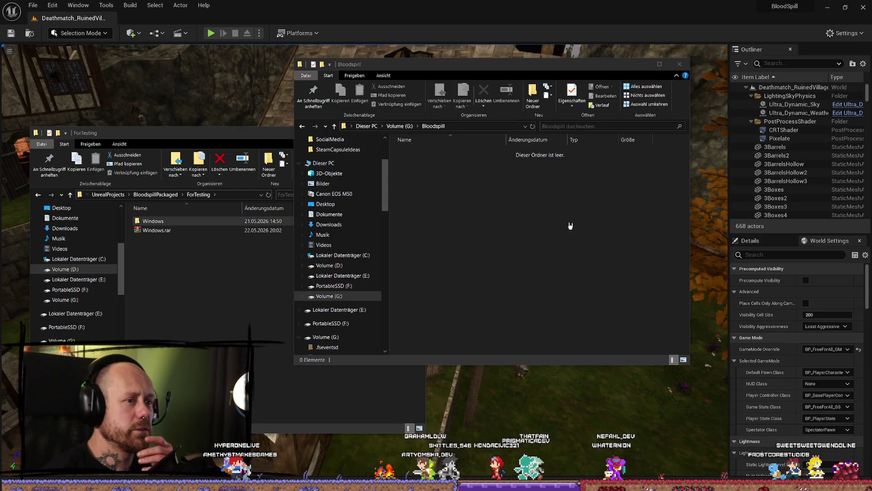
Copy the new Windows.rar from ForTesting into G:\Bloodspill, then close that window
left_click(268, 270)
left_click(156, 230)
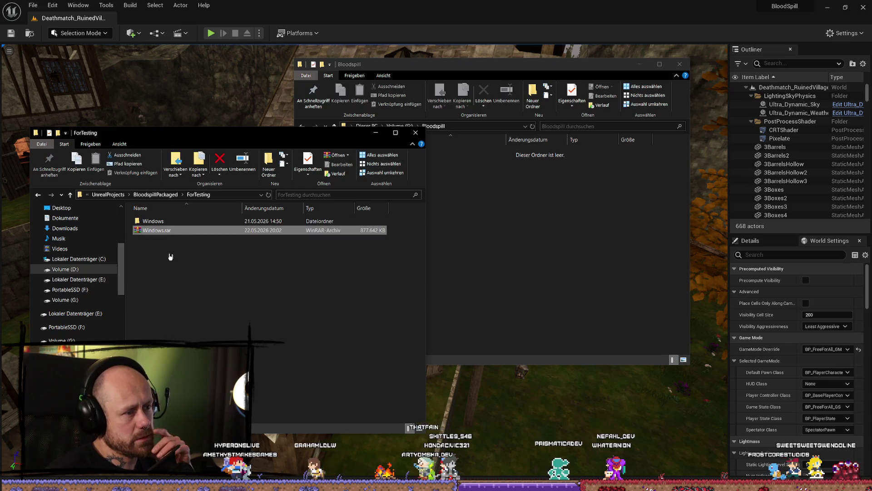
mouse_move(173, 232)
left_mouse_down()
mouse_move(535, 230)
mouse_move(540, 250)
left_mouse_up()
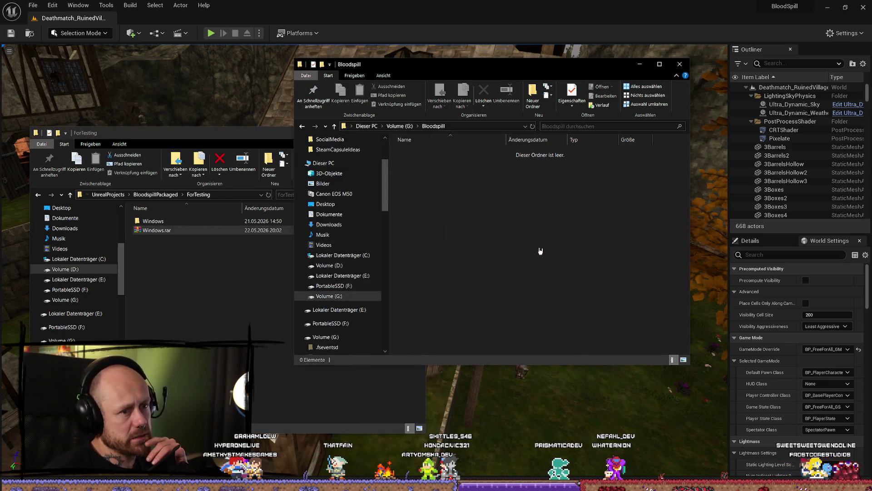
left_click(227, 273)
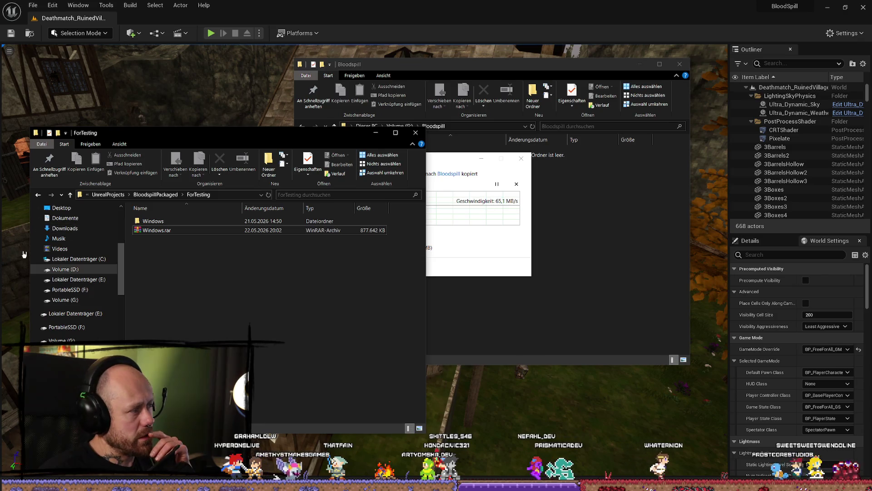
left_click(164, 232)
left_click(165, 231)
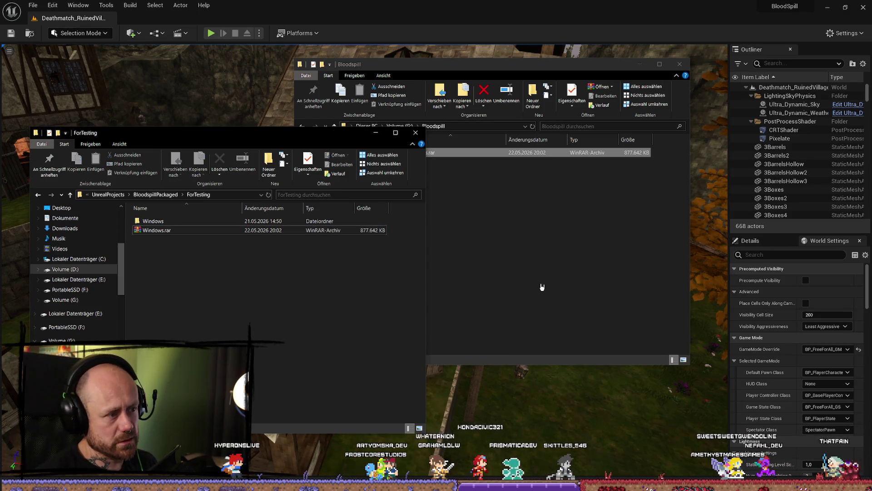
left_click(527, 291)
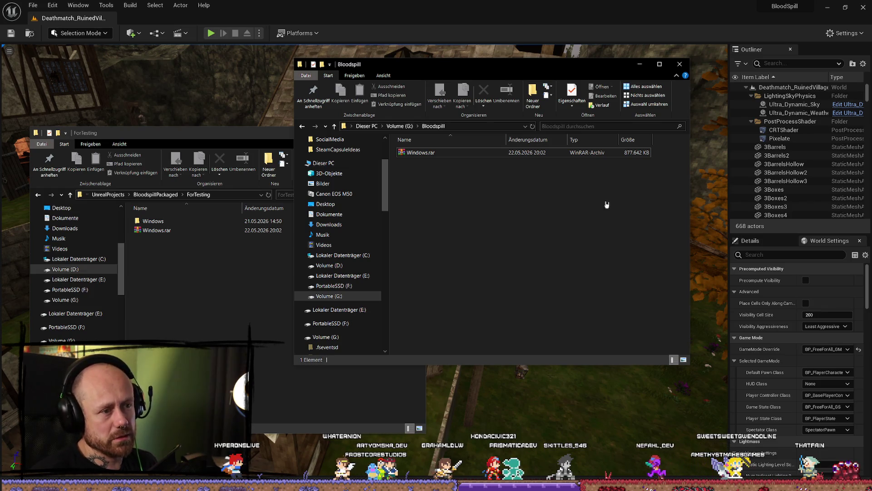
left_click(684, 63)
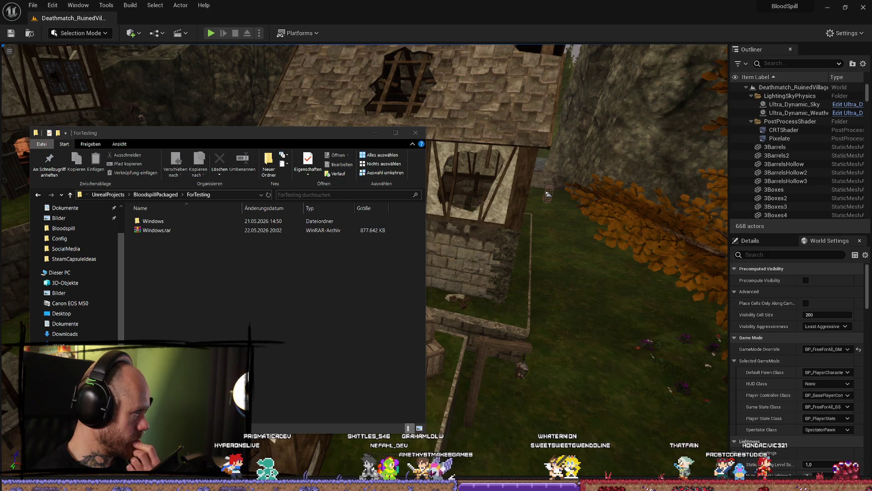
Close the 4x.avif tab, upload Windows.rar to the Bloodspill Builds Drive folder, and minimise the browser
left_click_drag(555, 0, 555, 73)
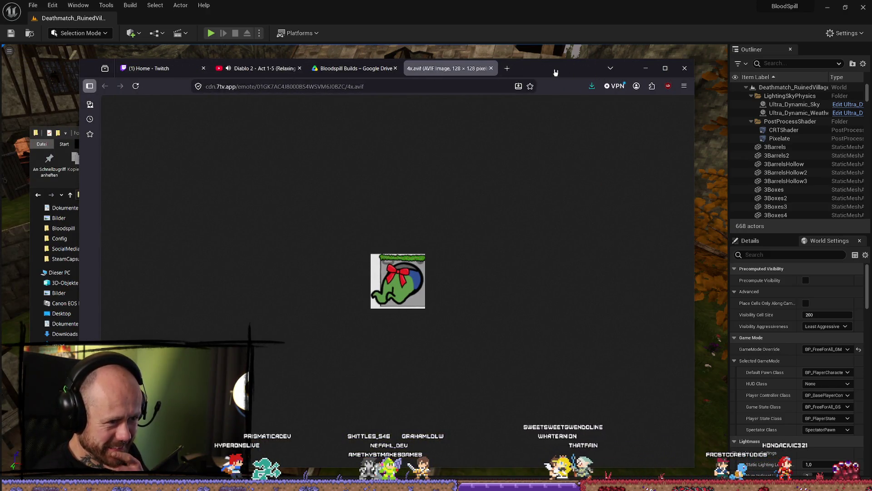
left_click_drag(555, 73, 541, 66)
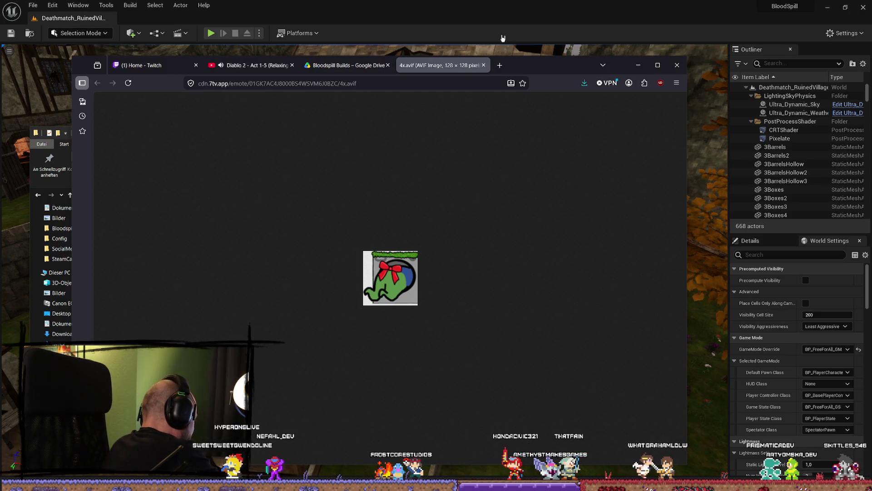
left_click(483, 65)
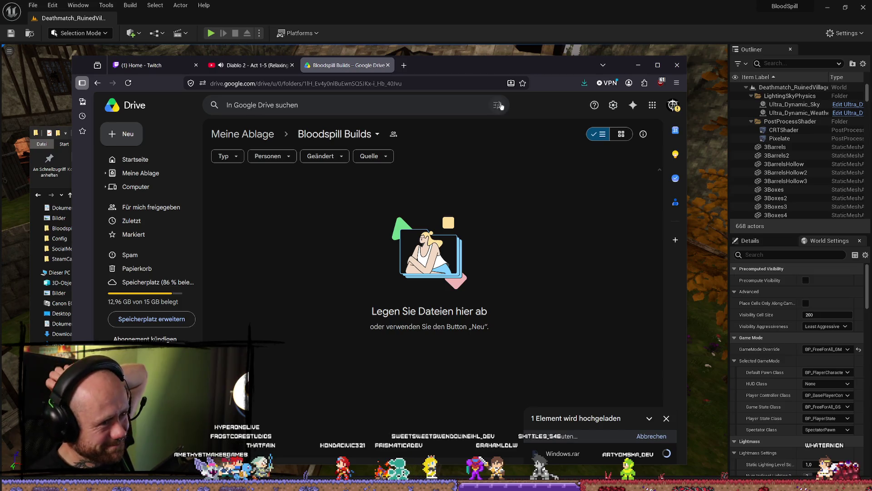
key("super+Down")
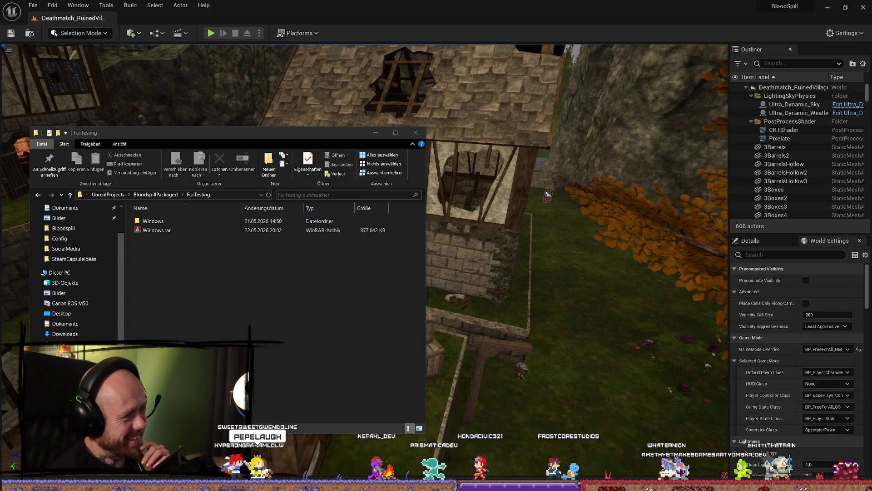
Hide the ForTesting window so the Deathmatch_RuinedVillage viewport is fully visible
key("alt+Tab")
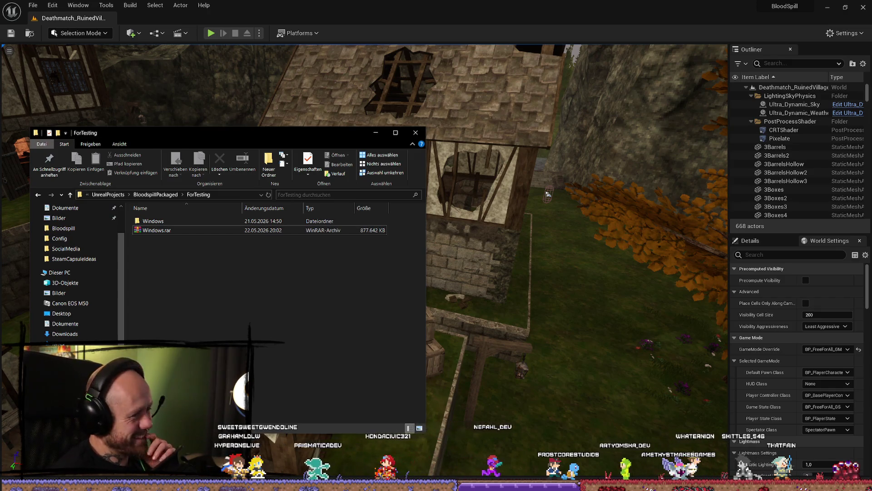
key("alt+Tab")
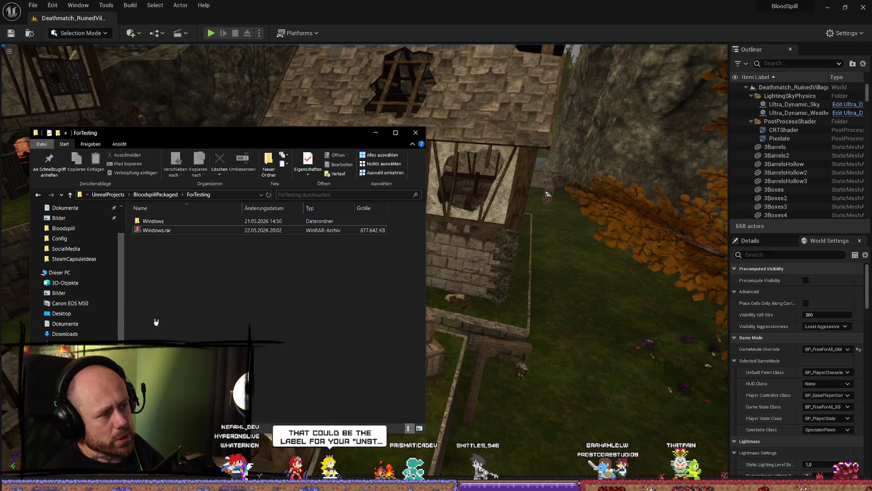
key("alt+Tab")
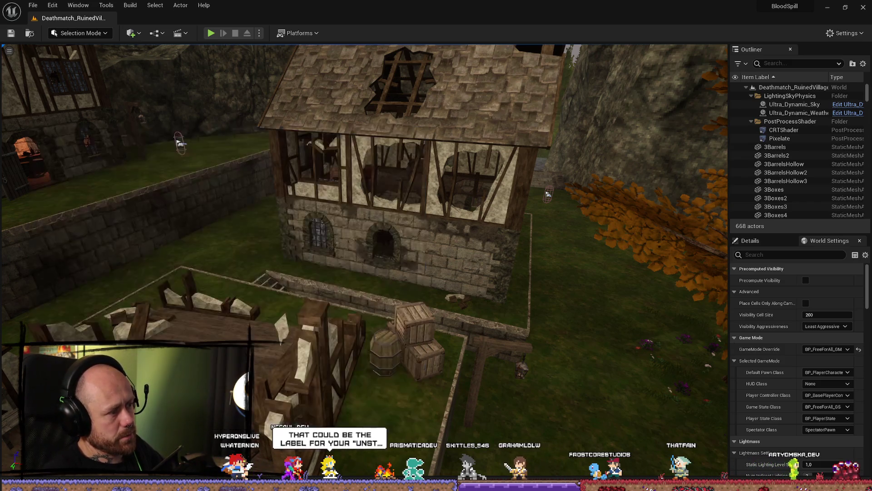
Launch Bloodspill.exe from the ForTesting\Windows build folder
left_click(28, 6)
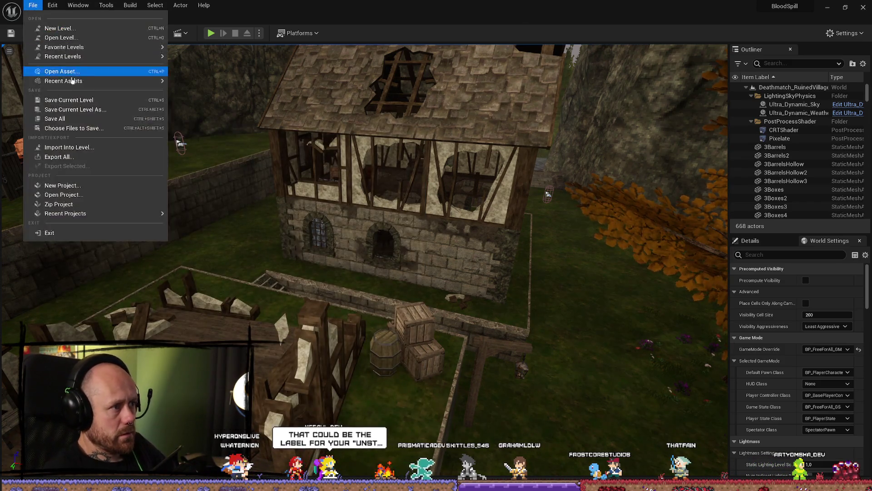
left_click(59, 108)
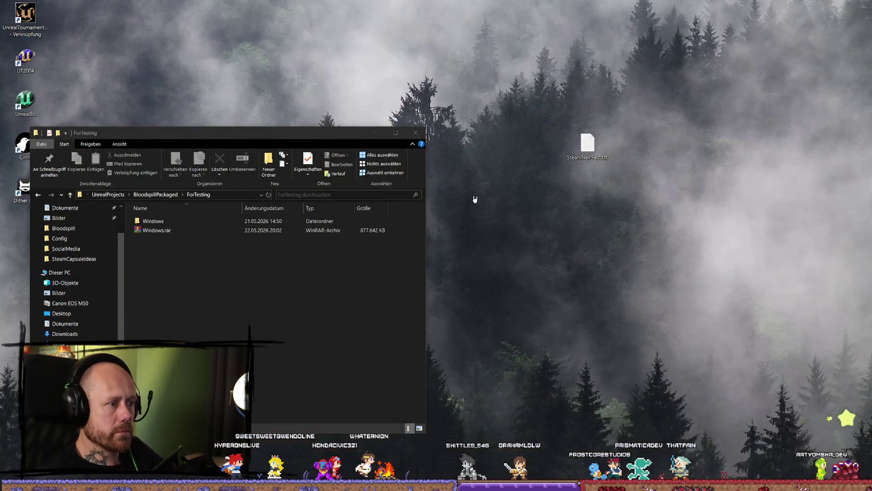
key("super+Up")
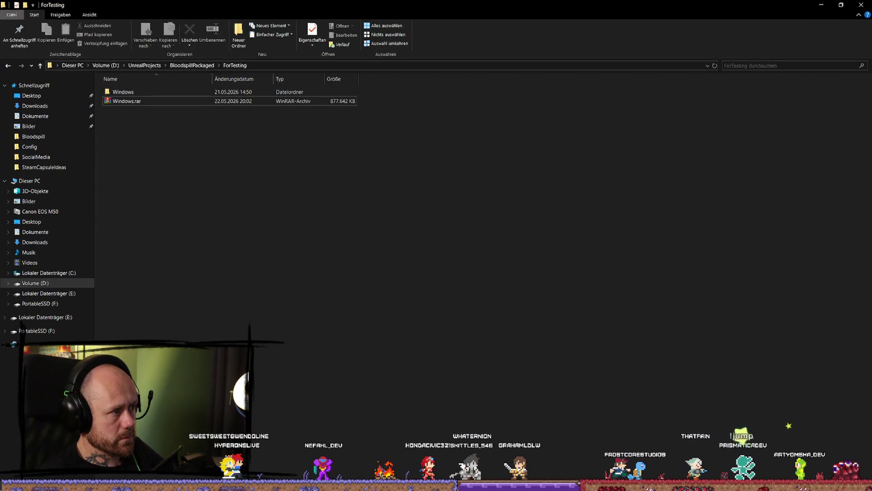
key("super+d")
key("super+d")
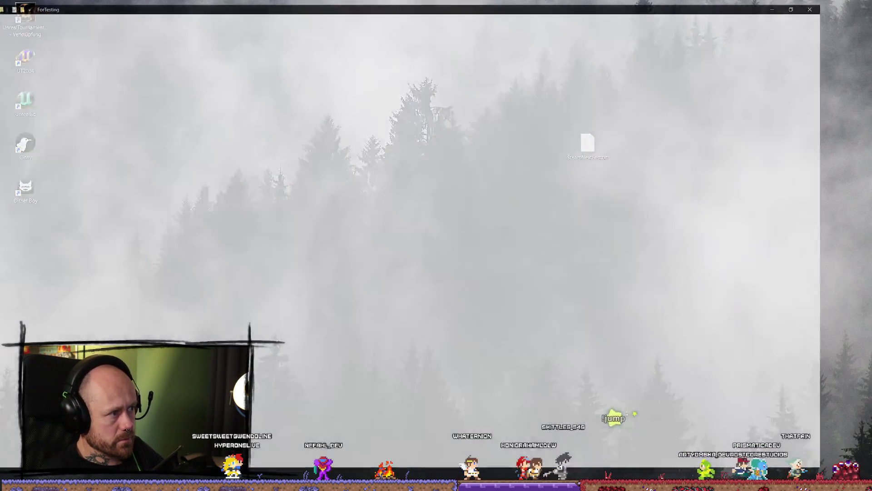
double_click(163, 92)
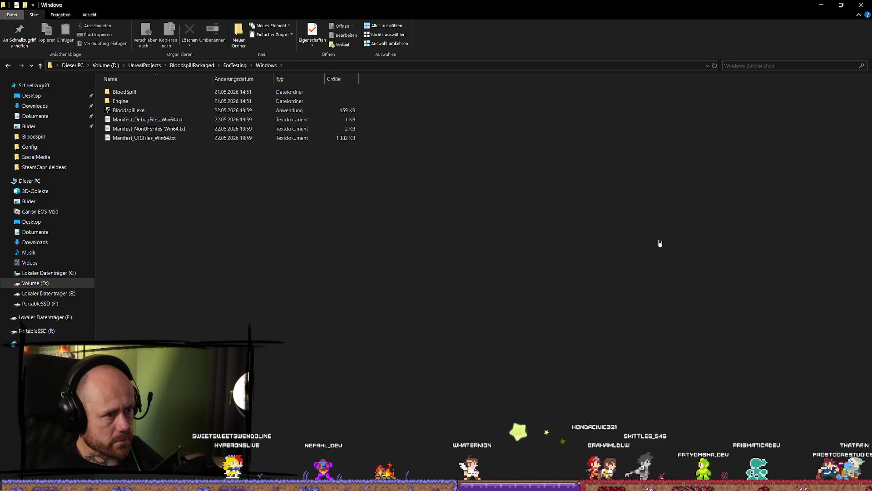
double_click(151, 110)
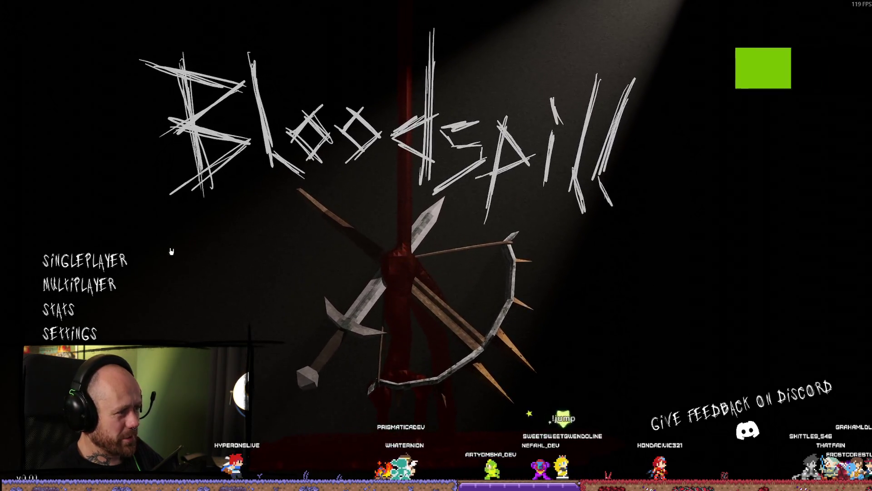
left_click(79, 284)
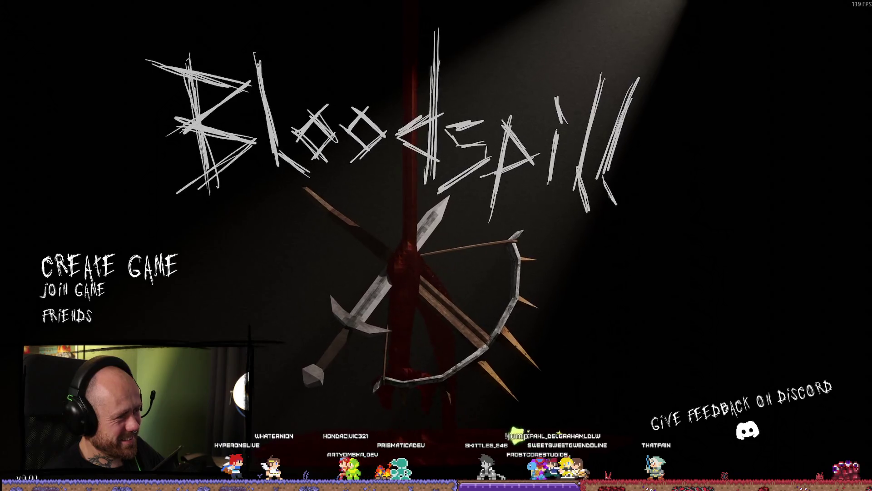
left_click(132, 293)
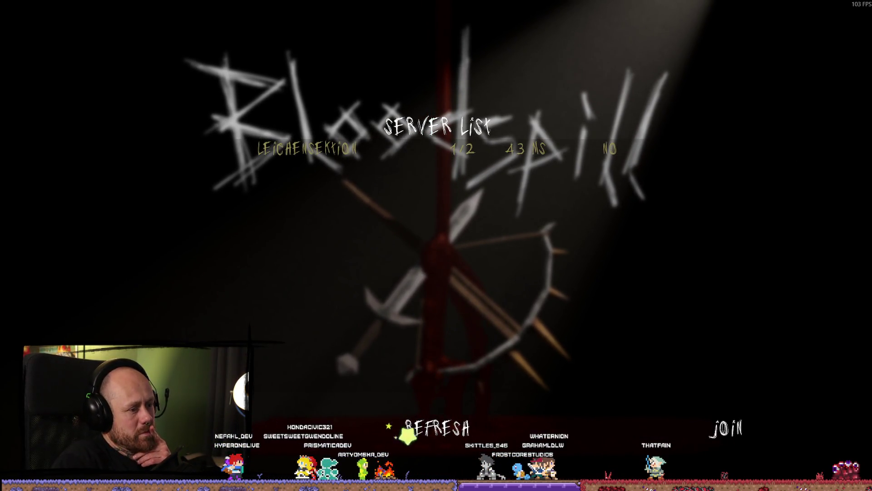
key("Escape")
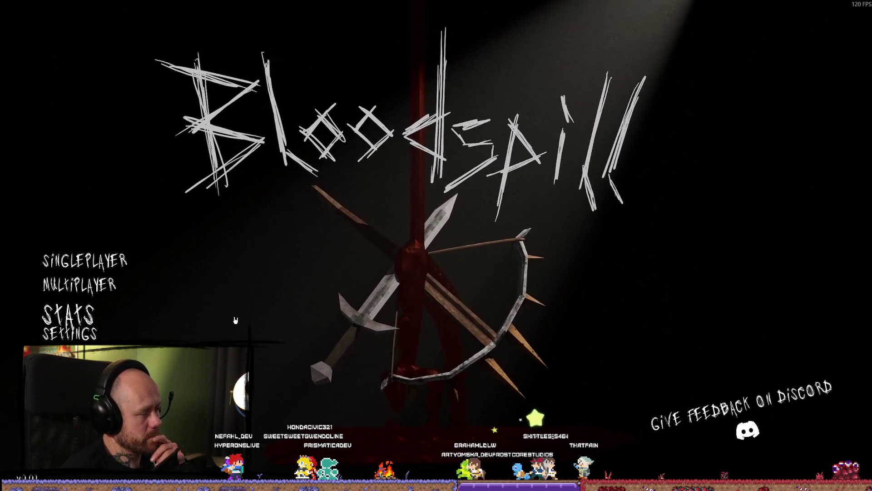
left_click(69, 320)
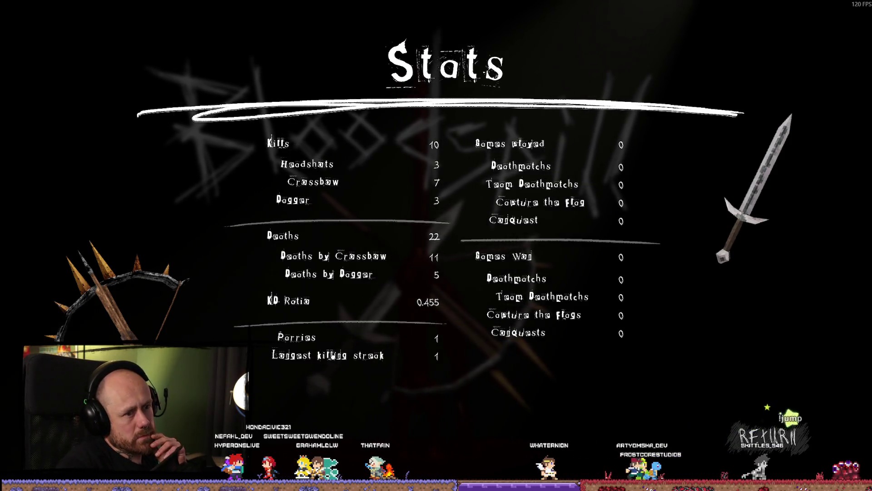
key("Escape")
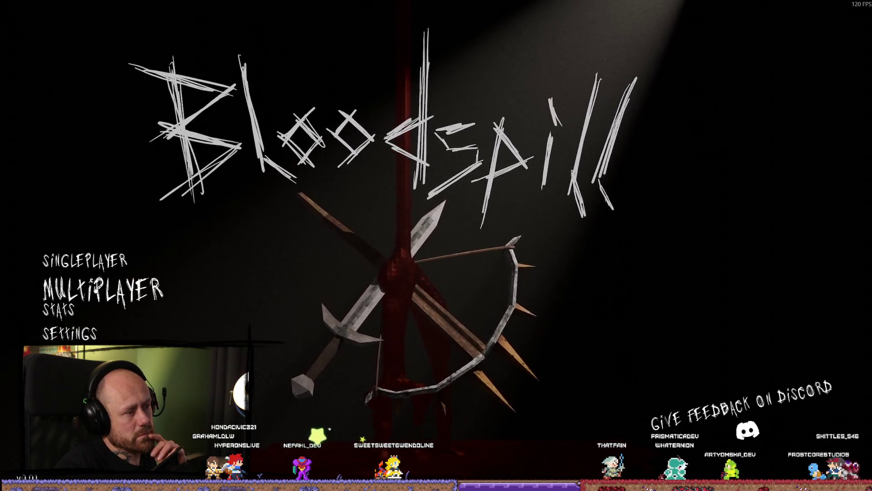
Open the Join Game server list, refresh it, then switch to the Steam player-count forum thread
left_click(102, 290)
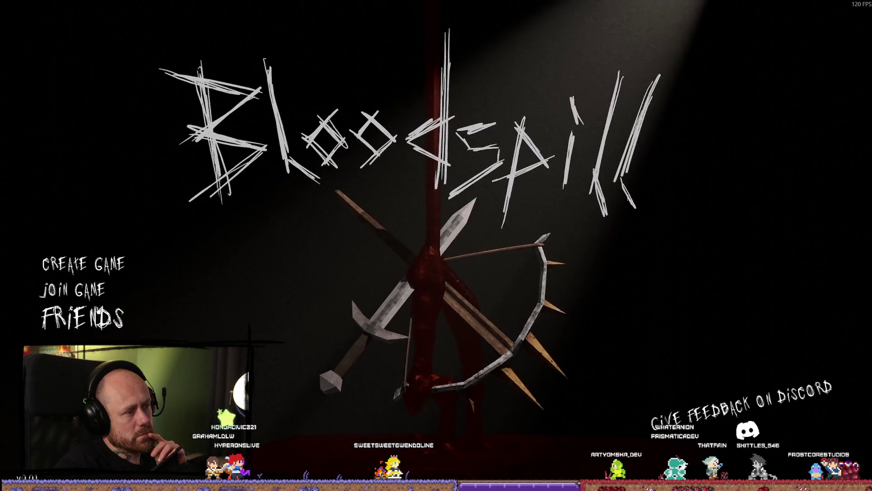
left_click(124, 295)
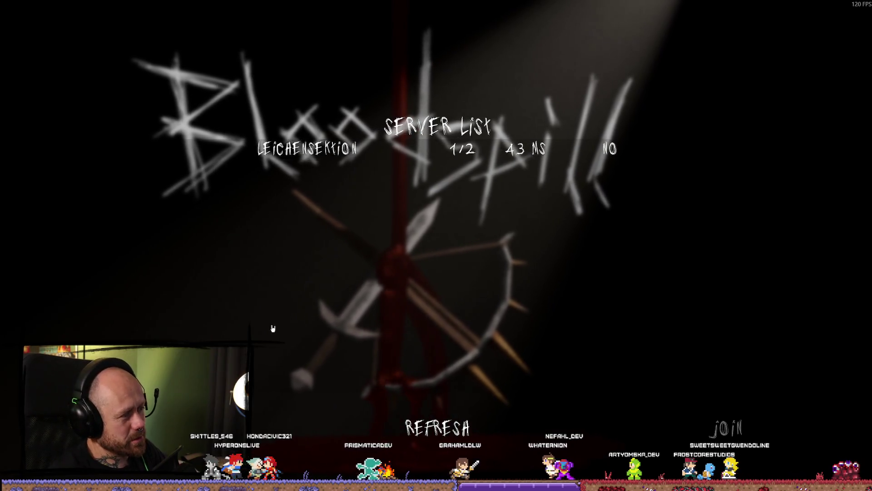
left_click(424, 431)
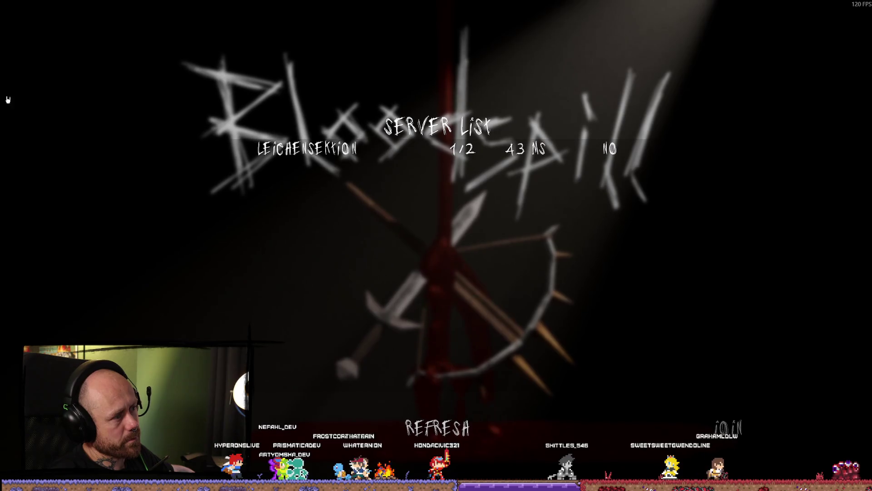
key("alt+Tab")
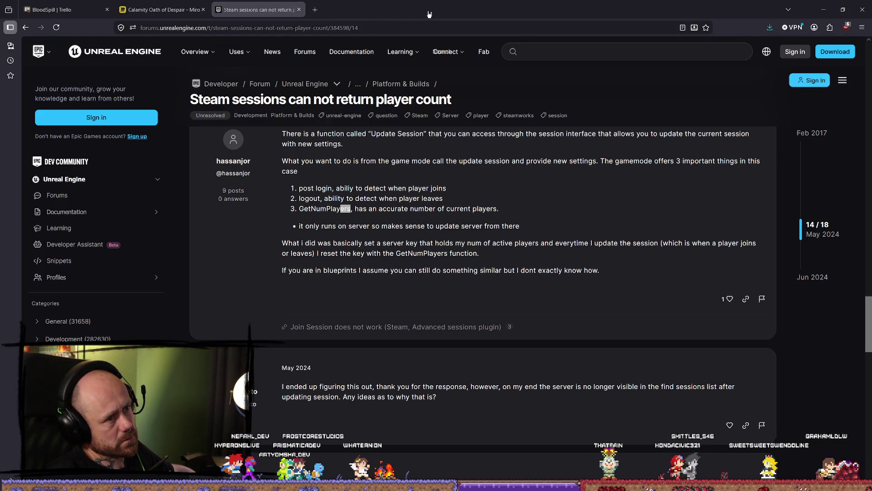
Minimize the browser to return to Bloodspill's refreshed server list showing Leichensektion at 1/2
left_click(818, 13)
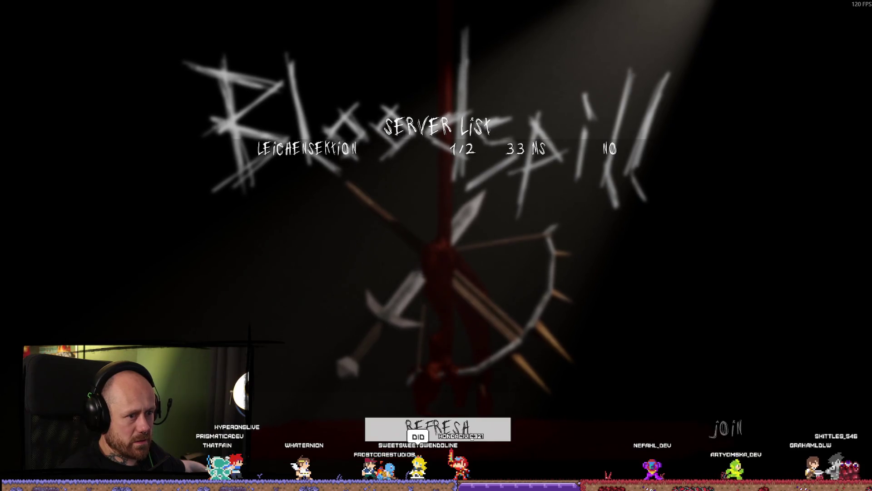
Refresh the server list, join the two-player Leichensektion server, and deploy with the crossbow loadout
left_click(471, 435)
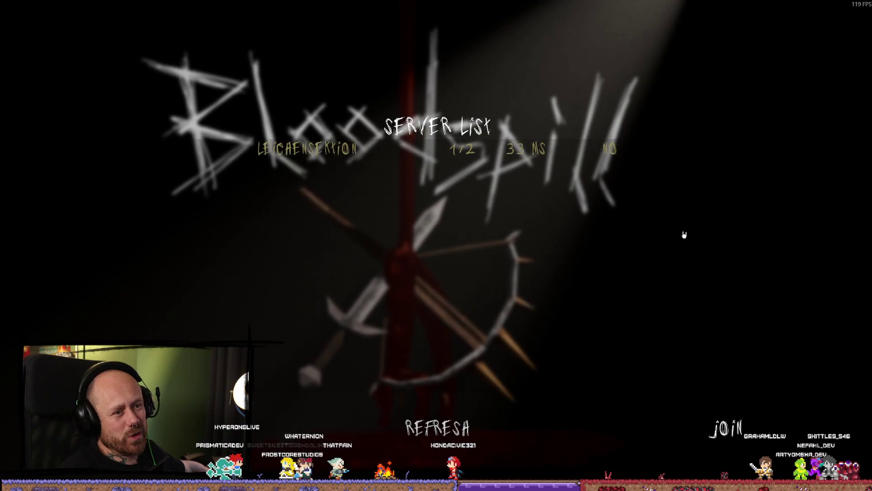
left_click(727, 428)
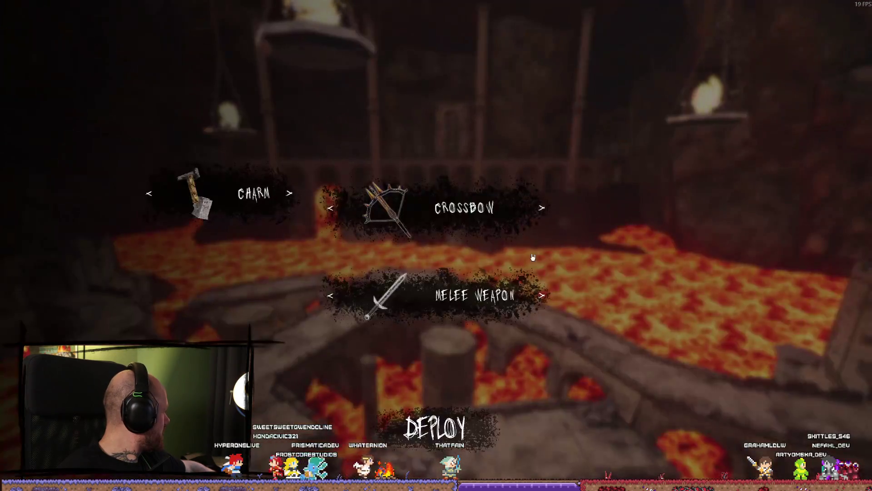
left_click(435, 427)
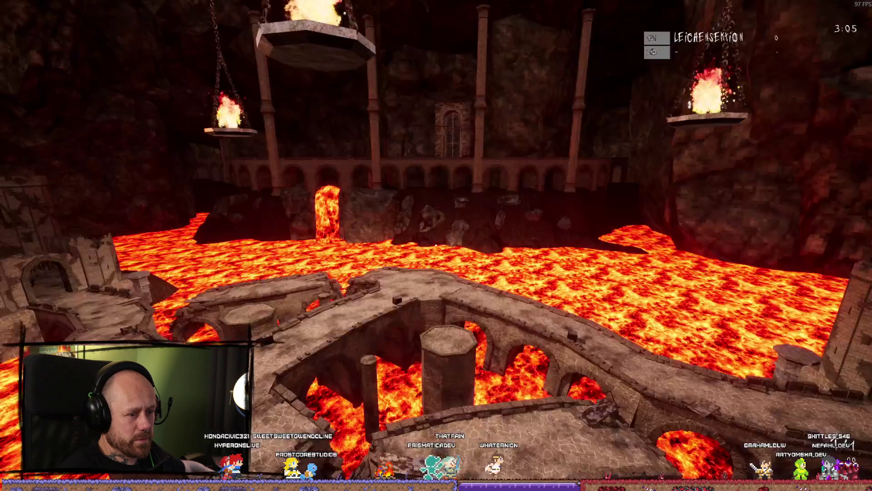
Walk forward past the spike barricades toward the gated arch
key("w")
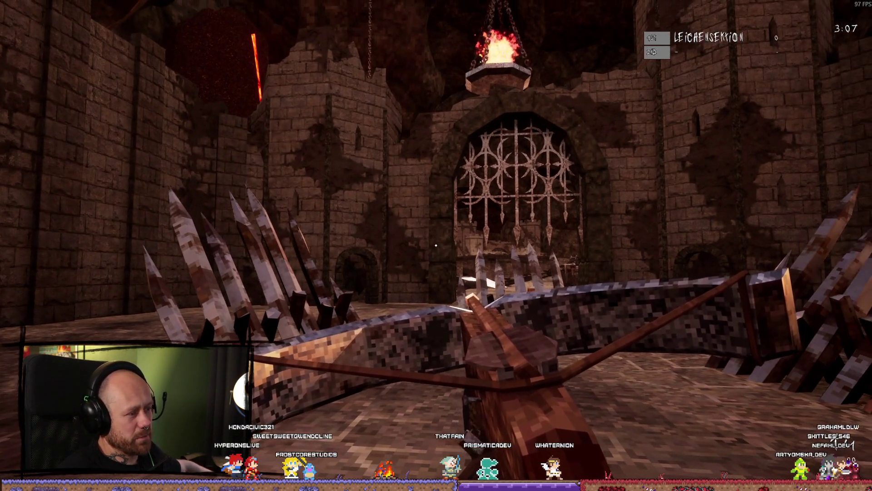
key("w")
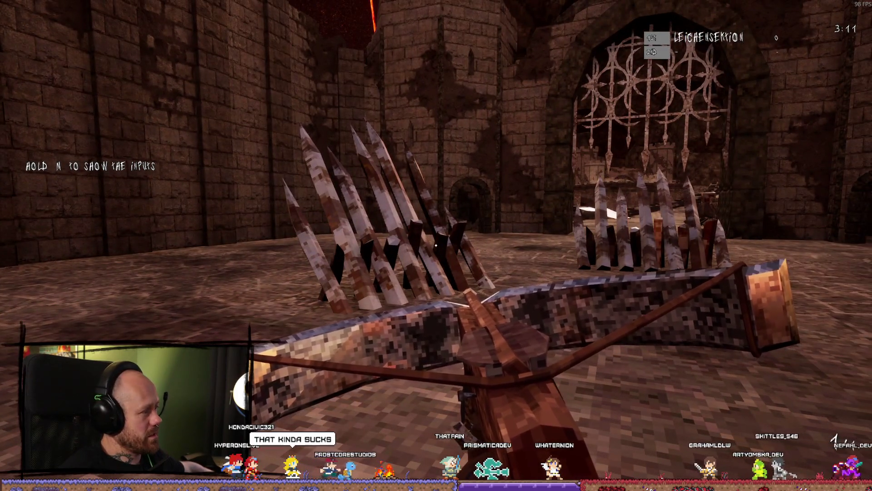
key("w")
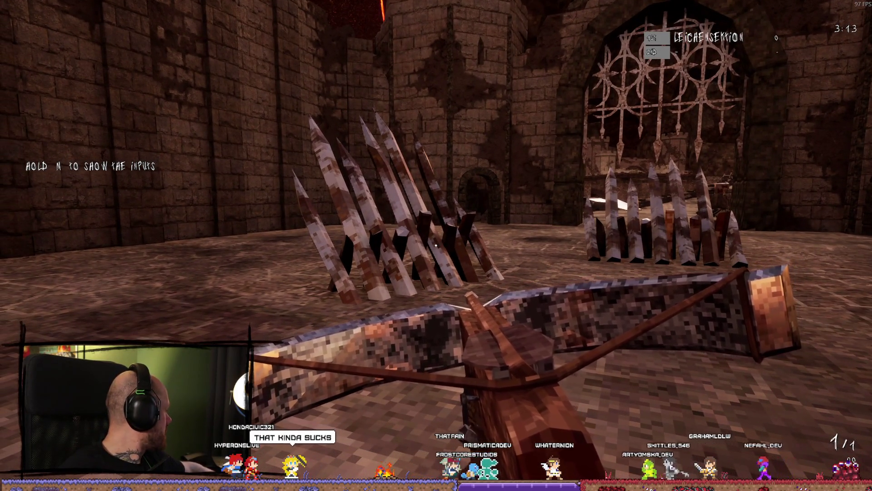
key("w")
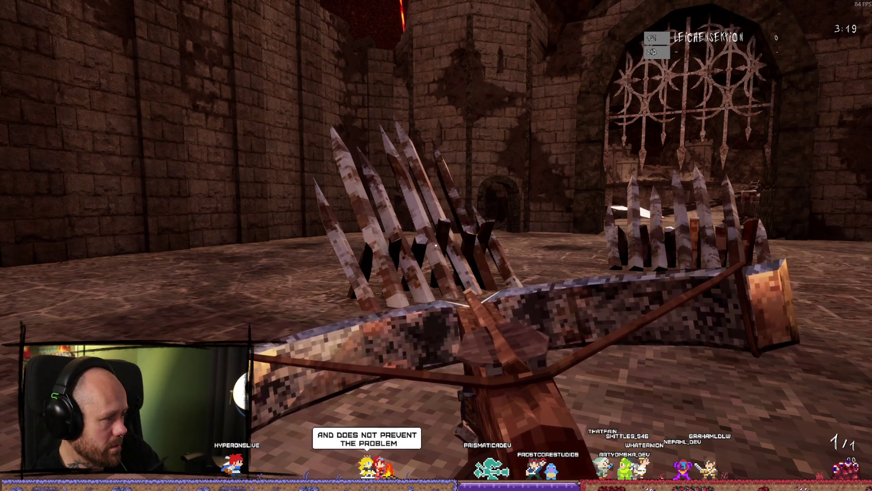
key("w")
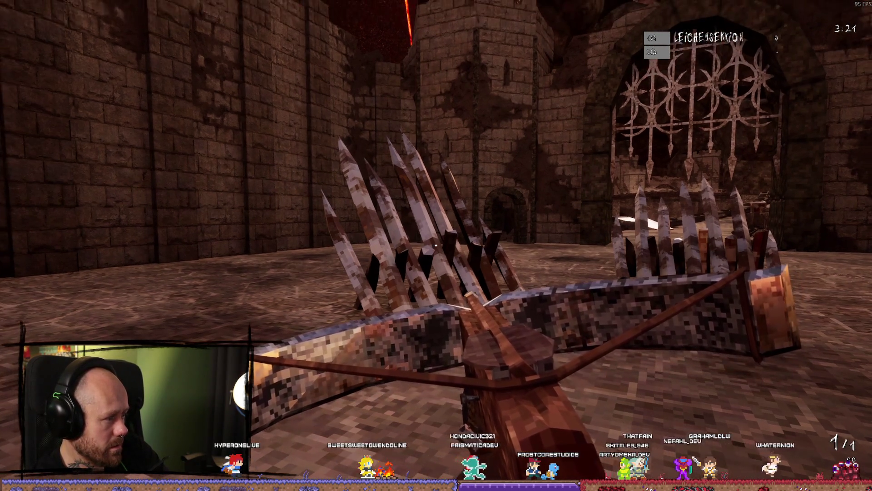
key("w")
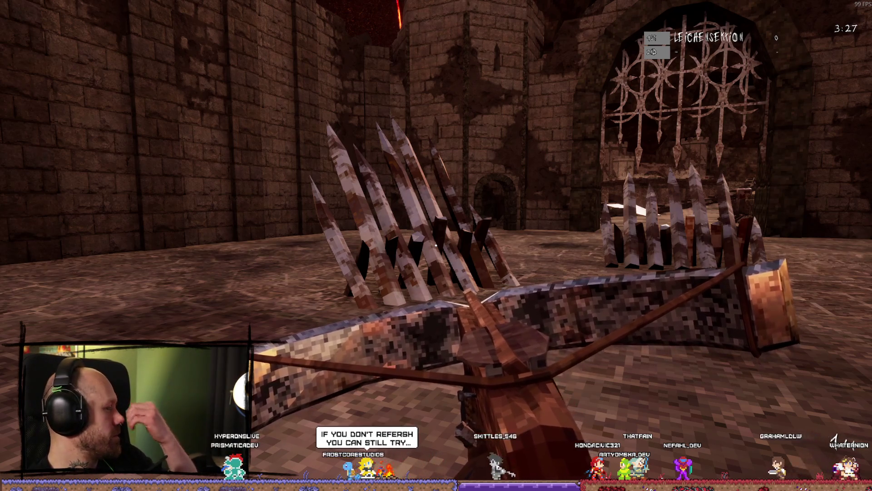
key("w")
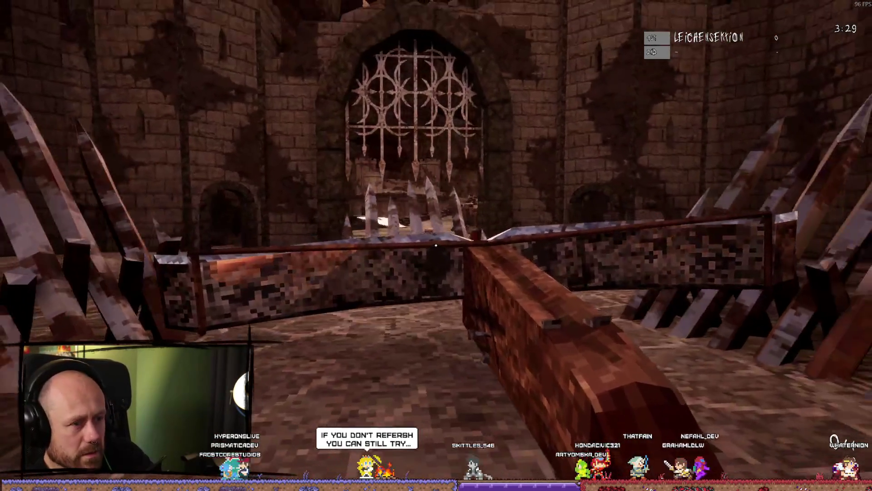
key("w")
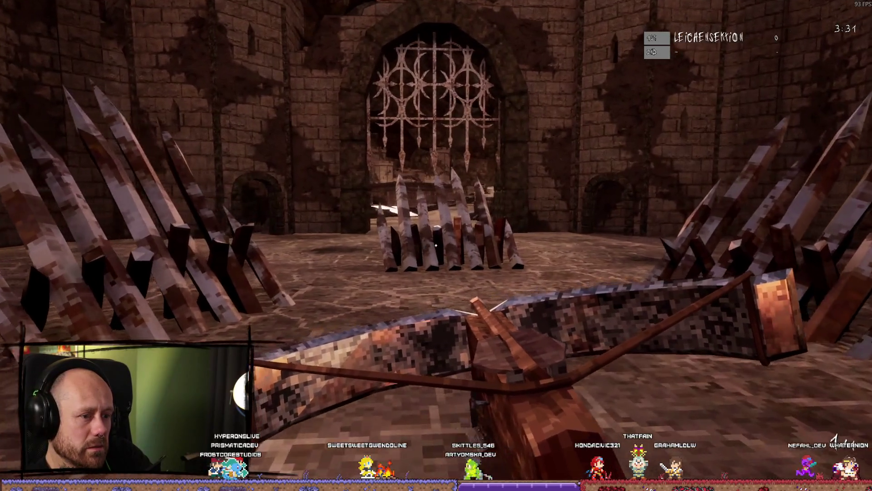
Pause and quit the current match back to the main menu
key("Escape")
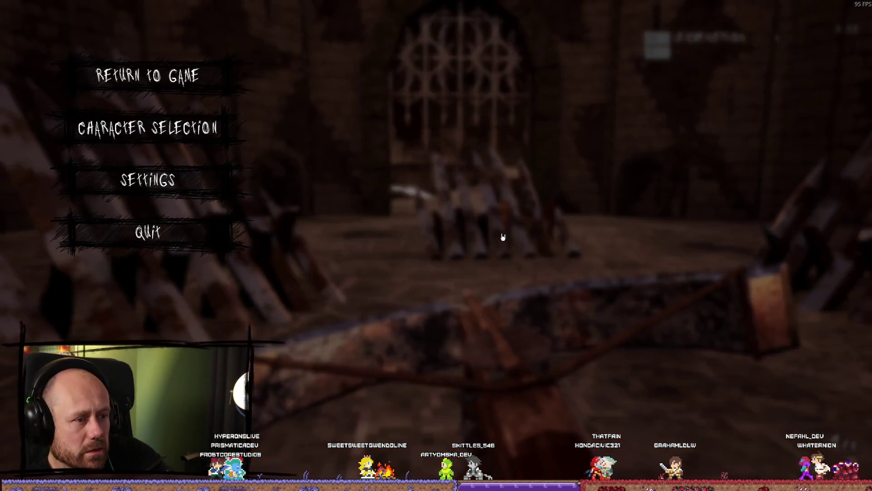
left_click(149, 232)
left_click(393, 297)
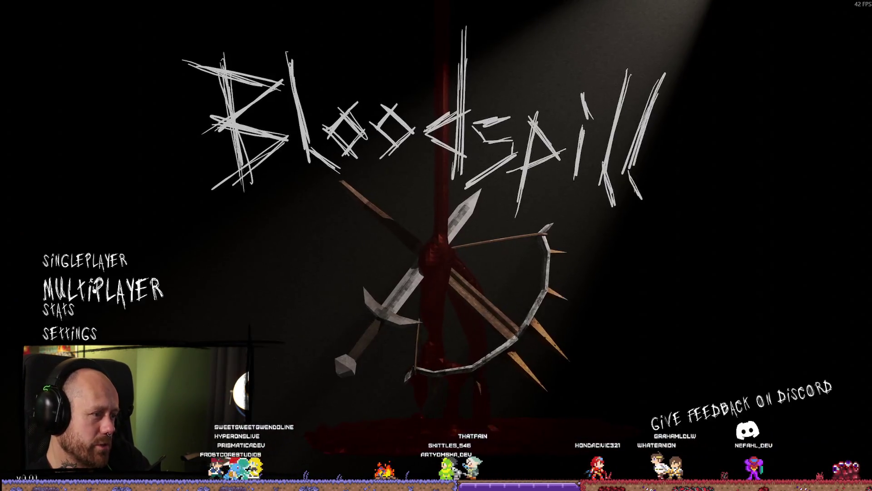
Select the LEICHENSEKTION server under Multiplayer > Join Game, join it, then switch windows
left_click(80, 285)
left_click(73, 284)
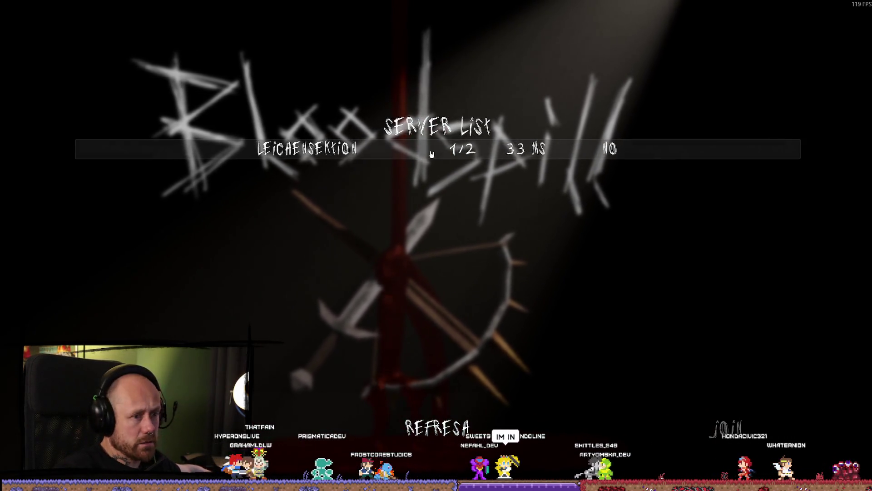
left_click(376, 148)
left_click(747, 439)
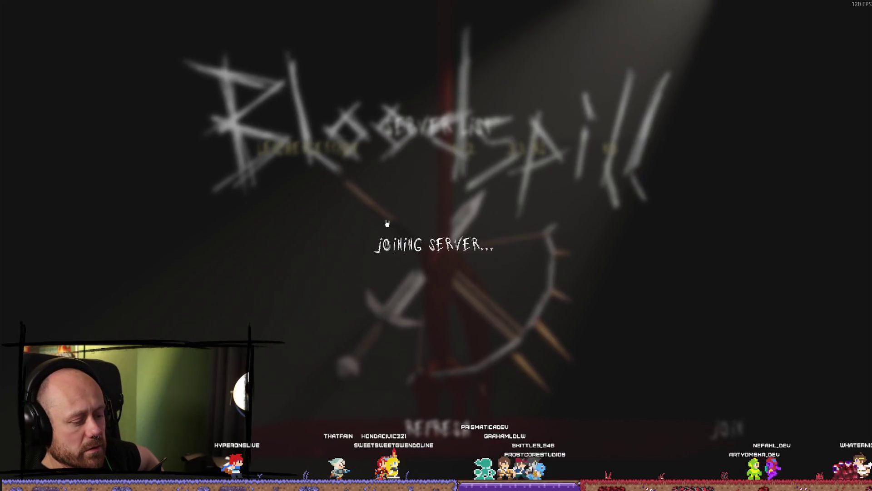
key("alt+Tab")
key("alt+Tab")
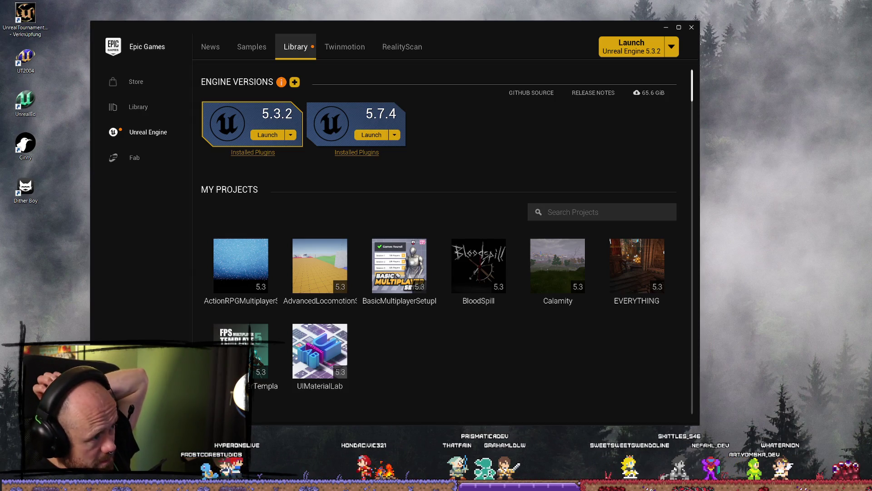
Return to the browser's BloodSpill Trello board and open the NEXT TO DOS card
key("alt+Tab")
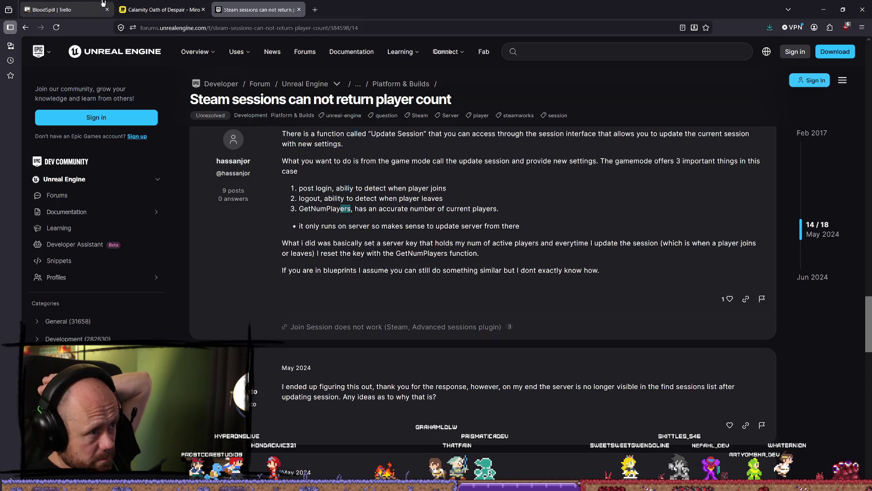
key("ctrl+1")
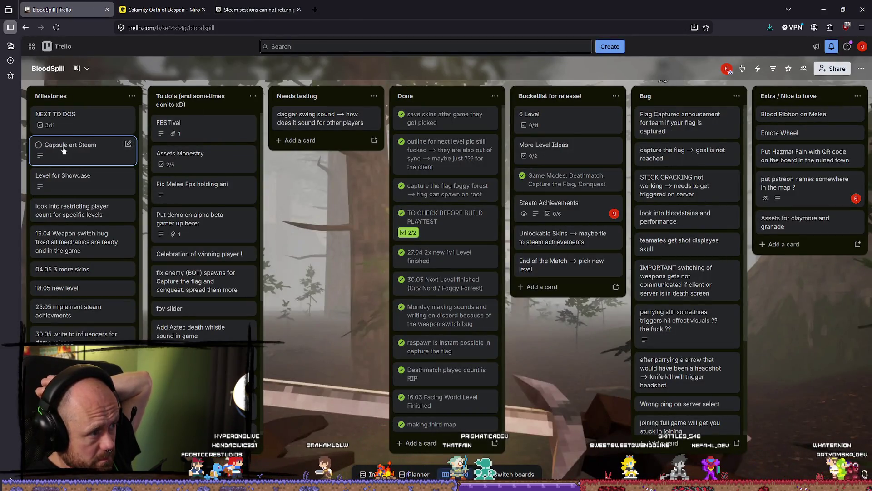
left_click(75, 122)
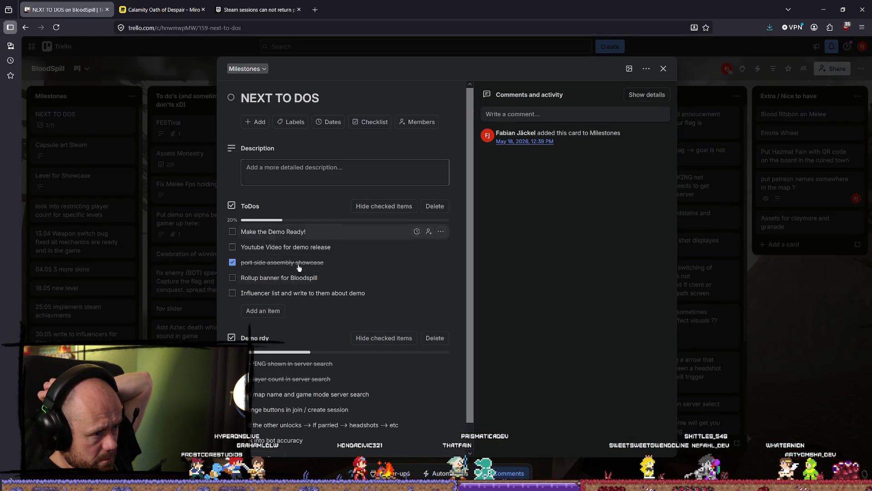
scroll(273, 382, "down", 1)
Add 'fix invite loading bug if server is full' to Demo rdy, moved below the player count item
left_click(276, 430)
type("k invite")
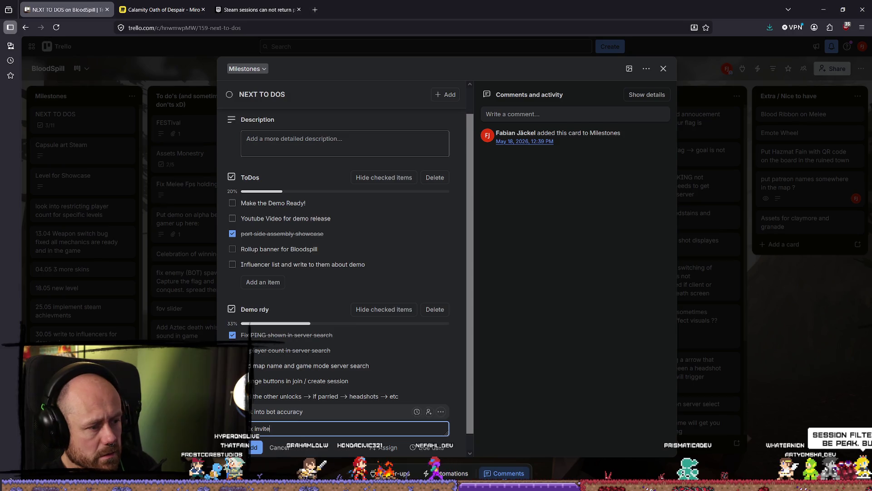
type("loading ")
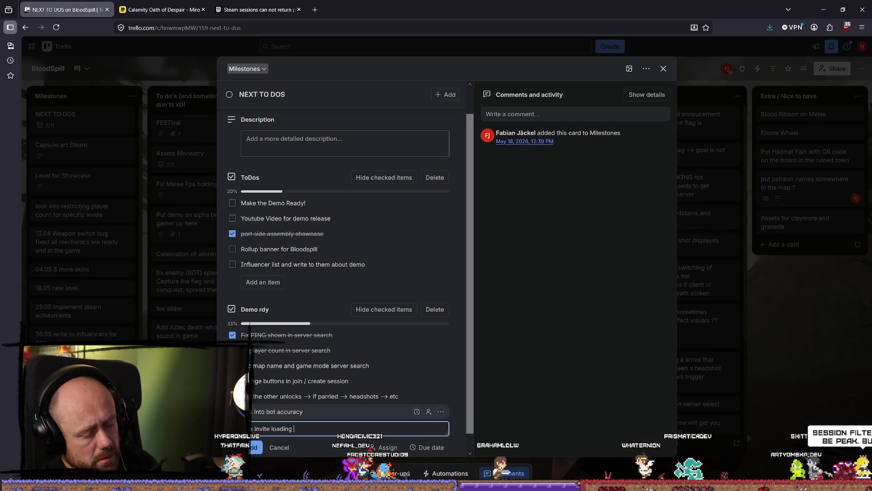
type("bug if s")
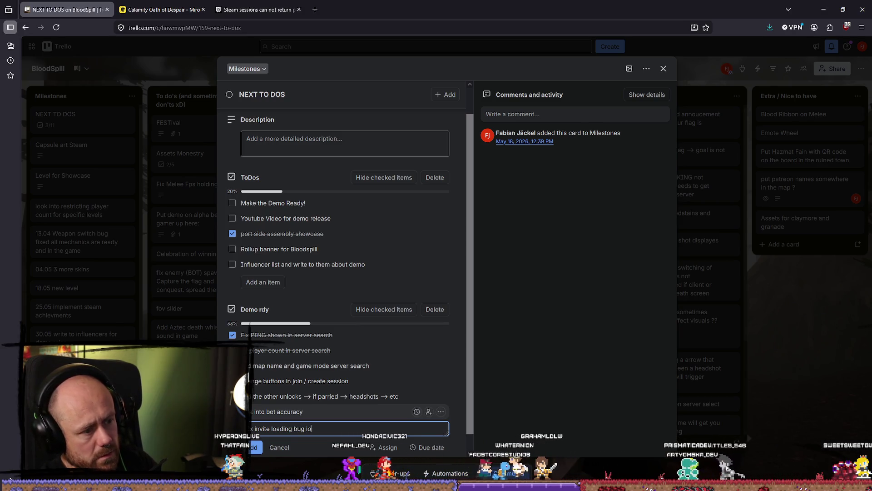
type("ercver is full")
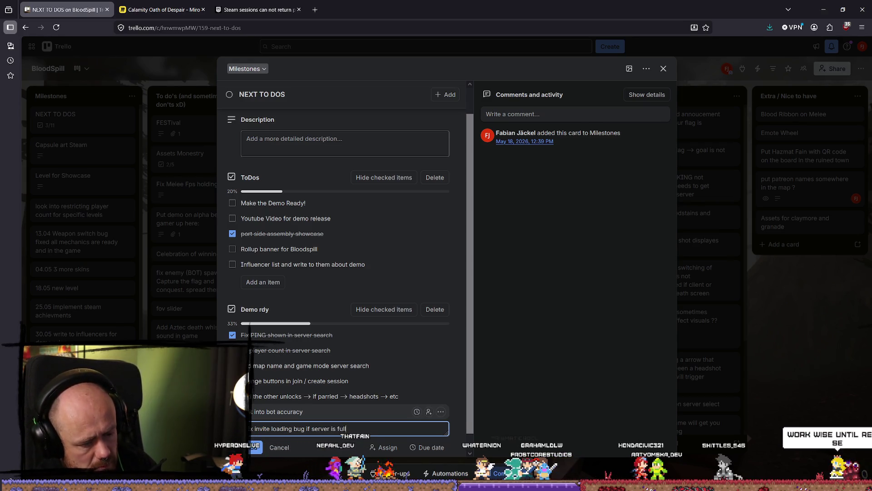
key("Return")
mouse_move(348, 427)
left_mouse_down()
mouse_move(321, 337)
mouse_move(325, 366)
left_mouse_up()
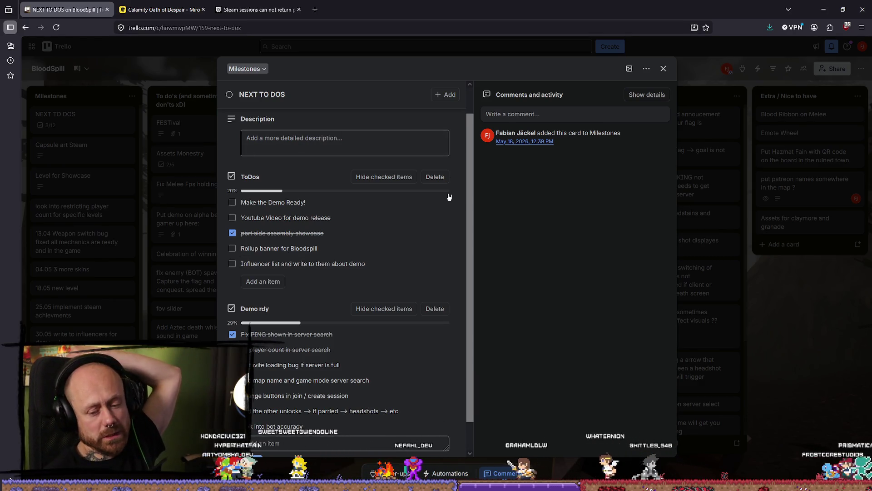
Close the NEXT TO DOS card back to the board and open the taskbar calendar
left_click(663, 68)
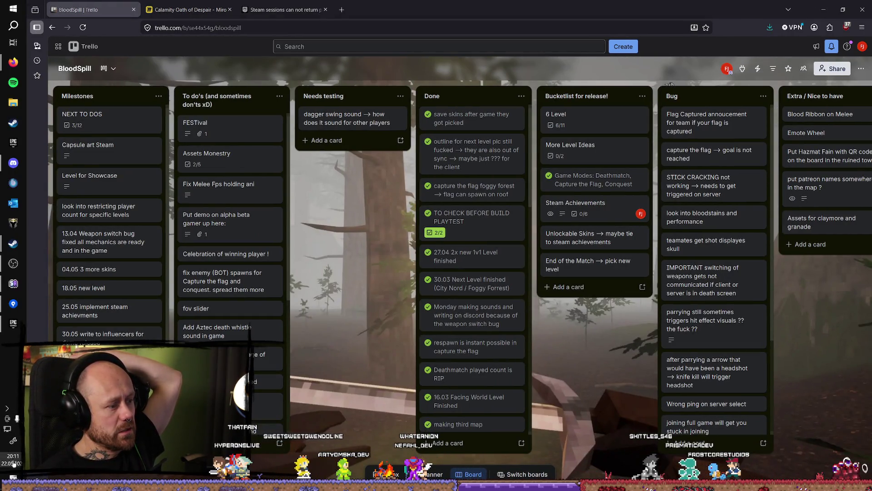
left_click(14, 460)
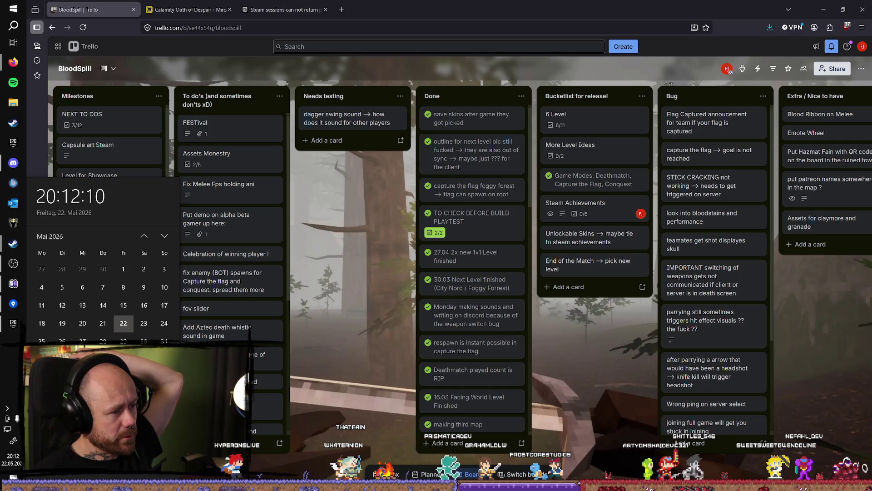
Close the calendar flyout, revealing NEXT TO DOS at 3/12 and TO CHECK BEFORE BUILD PLAYTEST at 2/2
scroll(103, 295, "down", 1)
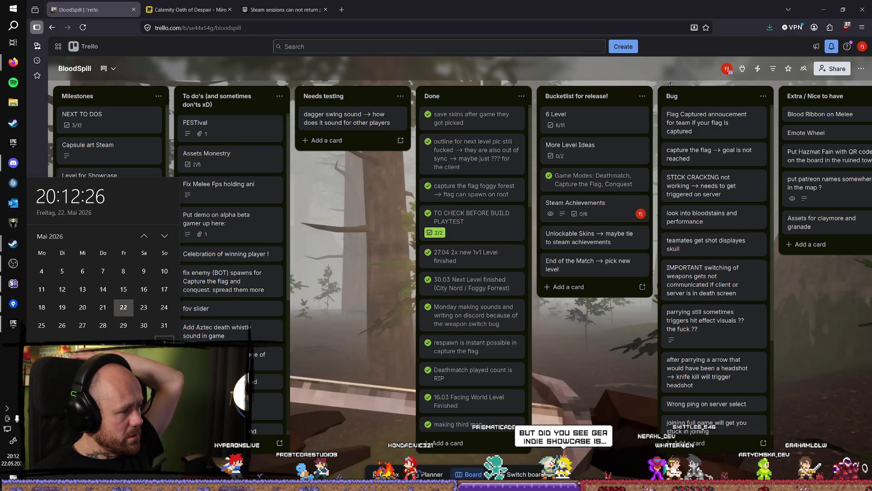
key("Escape")
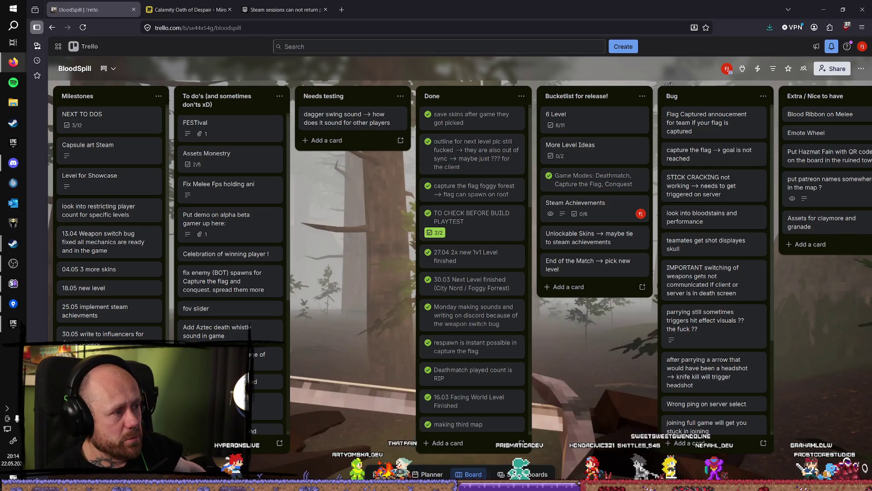
Reopen the NEXT TO DOS card, browse months in the taskbar calendar, then dismiss it
left_click(92, 120)
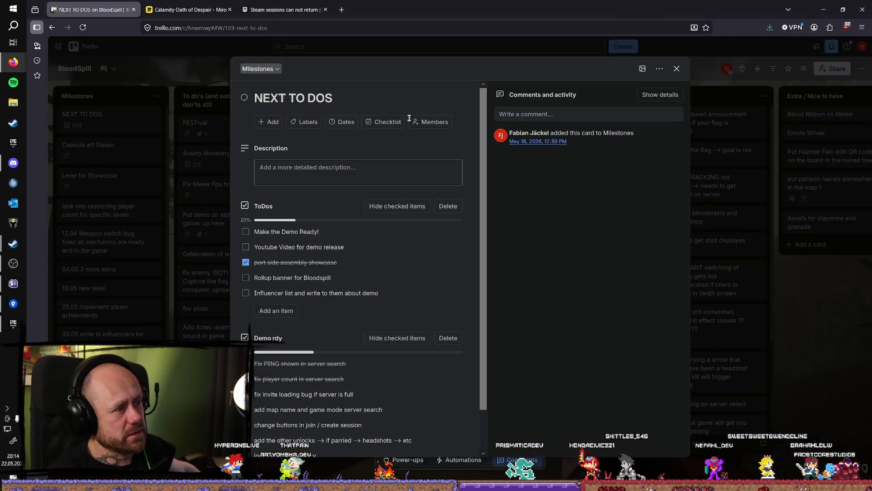
left_click(13, 458)
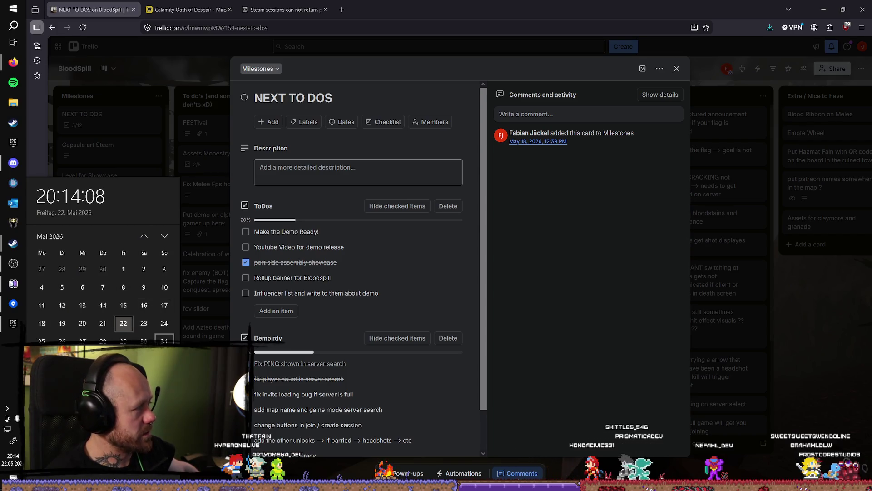
scroll(146, 332, "down", 2)
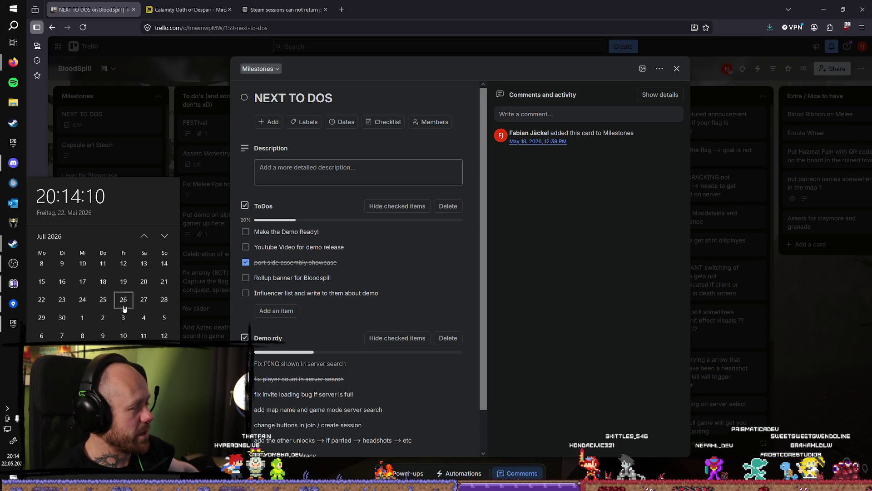
scroll(127, 300, "up", 2)
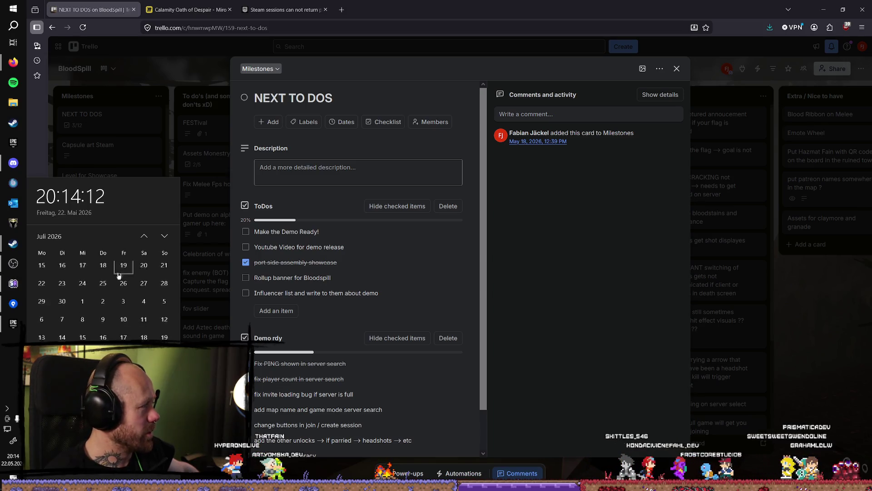
scroll(134, 291, "up", 2)
scroll(130, 295, "up", 1)
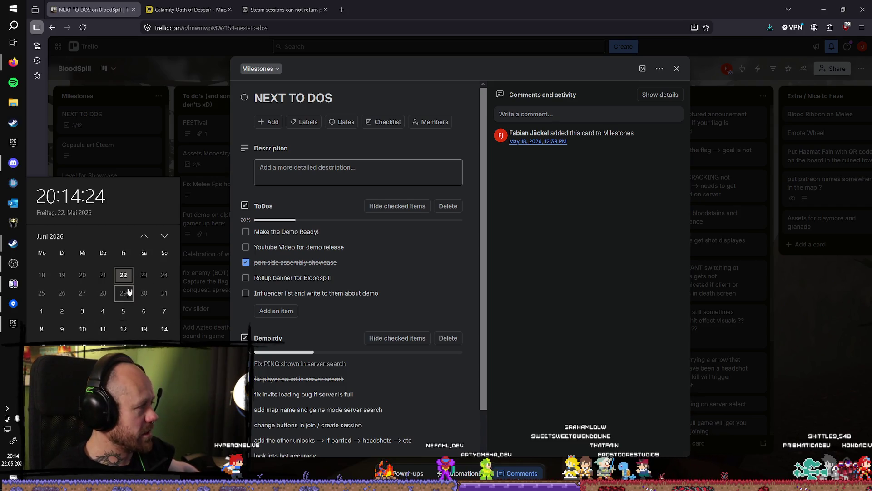
scroll(132, 276, "down", 2)
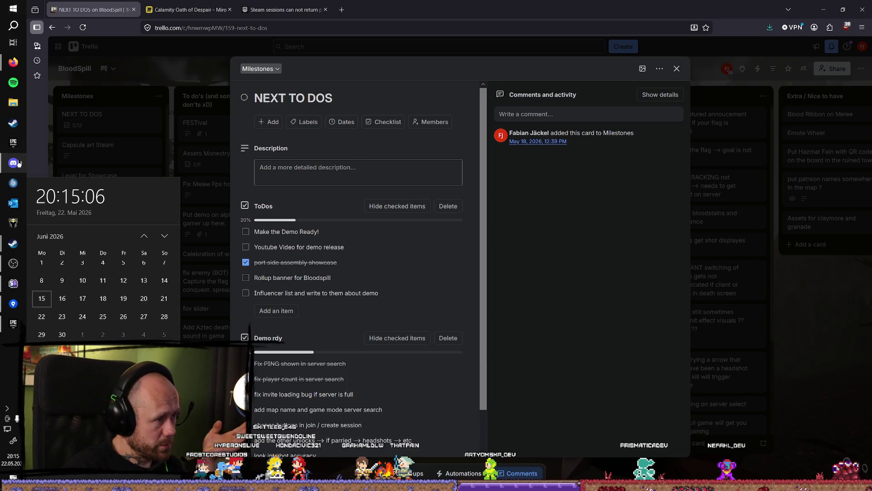
left_click(13, 62)
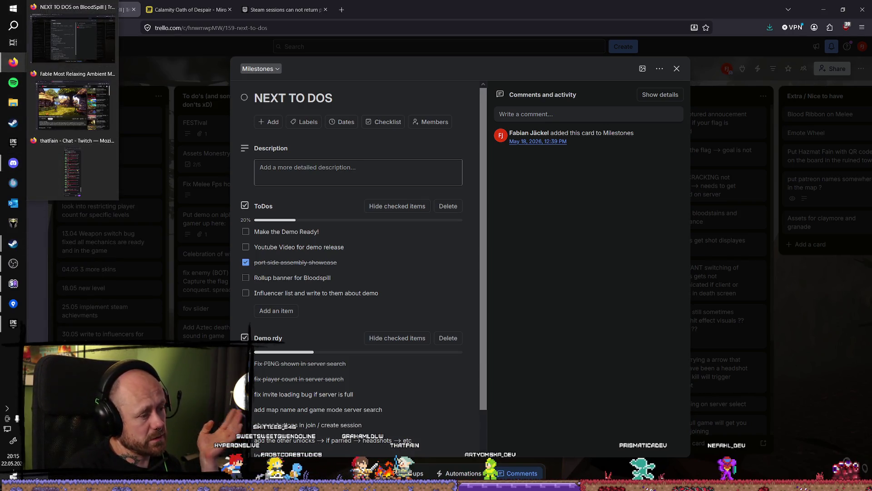